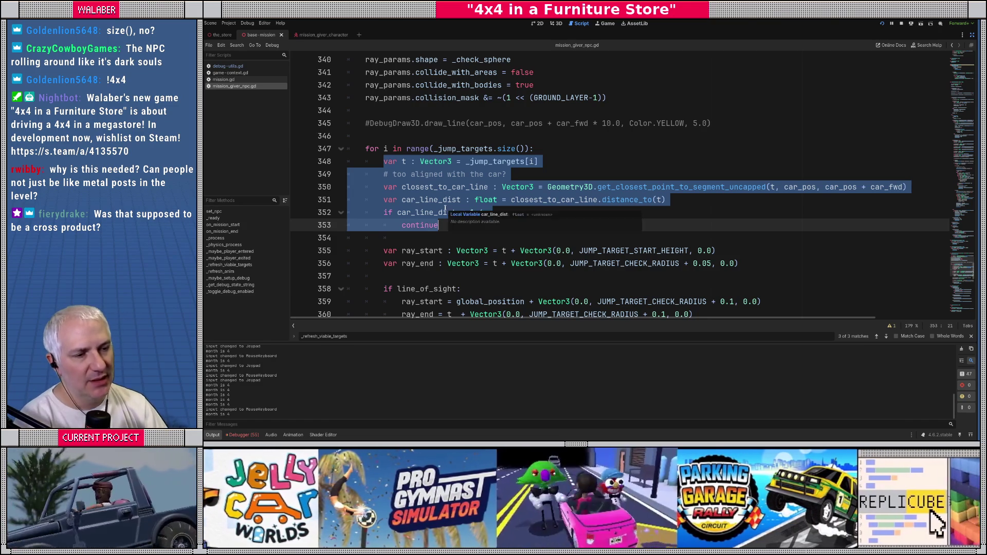
Review the jump-target loop lines and the line_of_sight condition on line 358
click(420, 161)
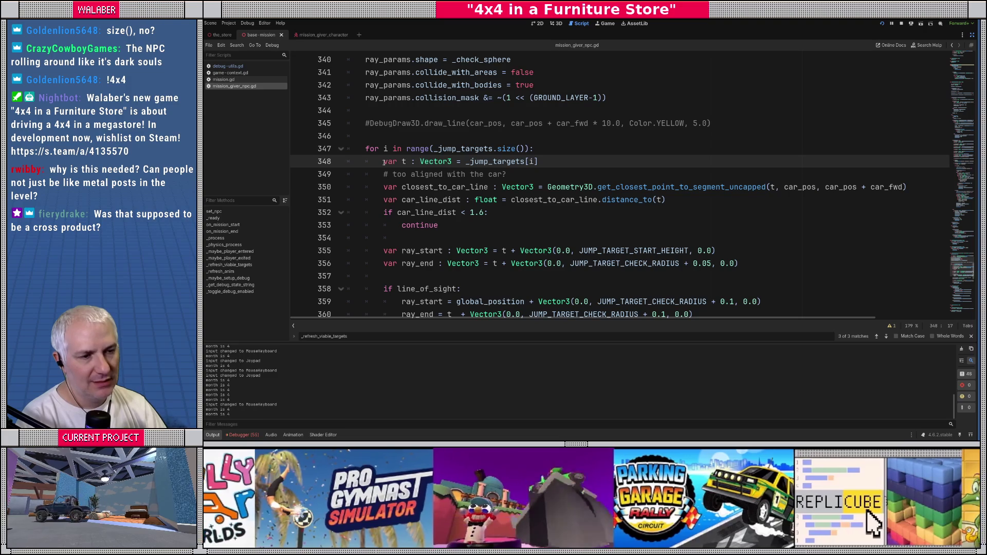
mouse_move(383, 174)
mouse_down()
mouse_move(489, 212)
mouse_move(438, 225)
mouse_up()
scroll(395, 231, down, 2)
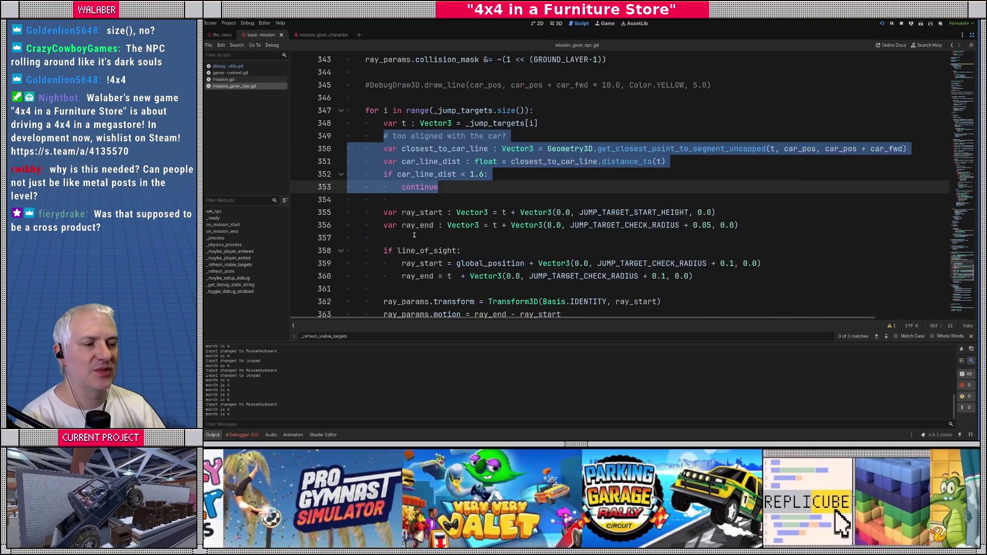
drag(383, 174, 461, 201)
scroll(461, 206, down, 1)
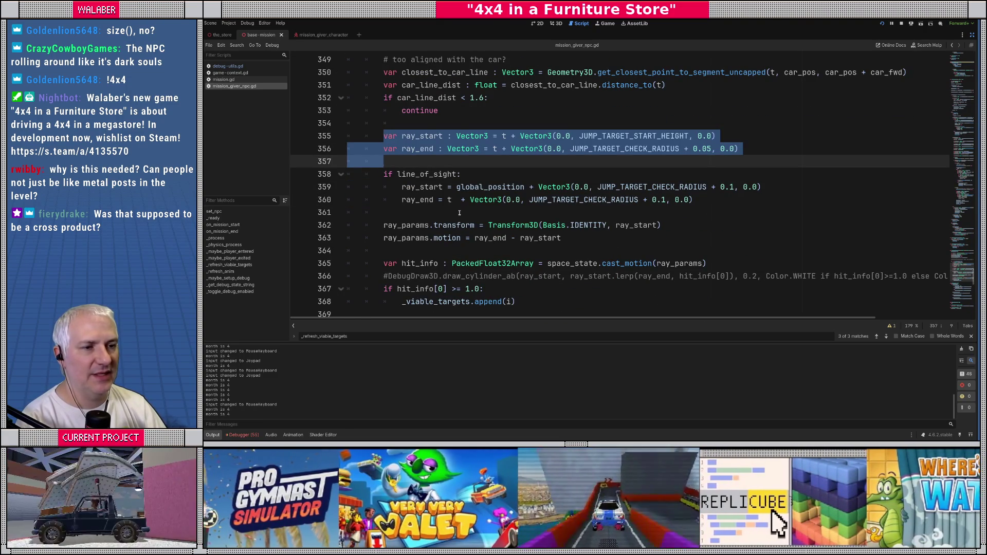
double_click(424, 173)
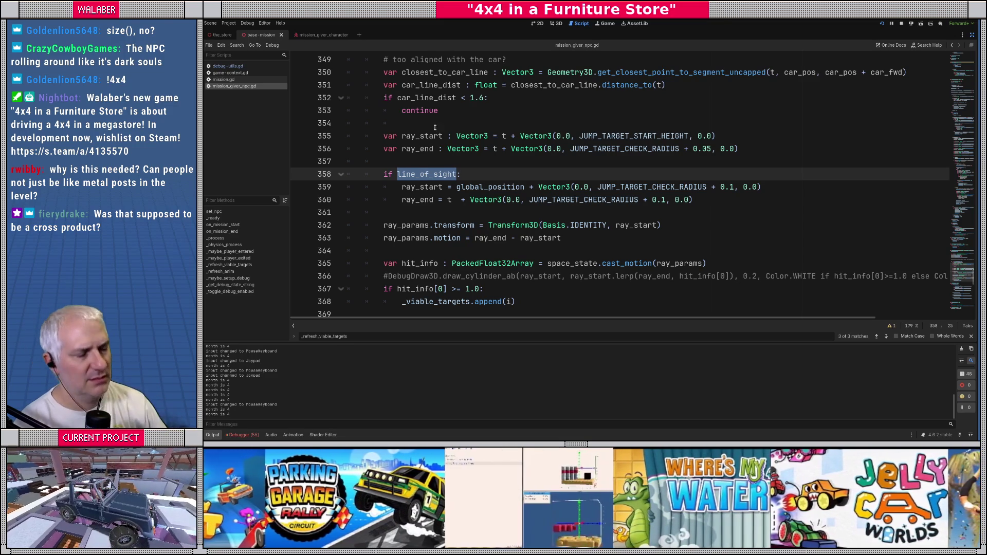
Check the JUMP_TARGET_START_HEIGHT definition and review the ray_start, ray_end and hit_info lines
ctrl+click(633, 136)
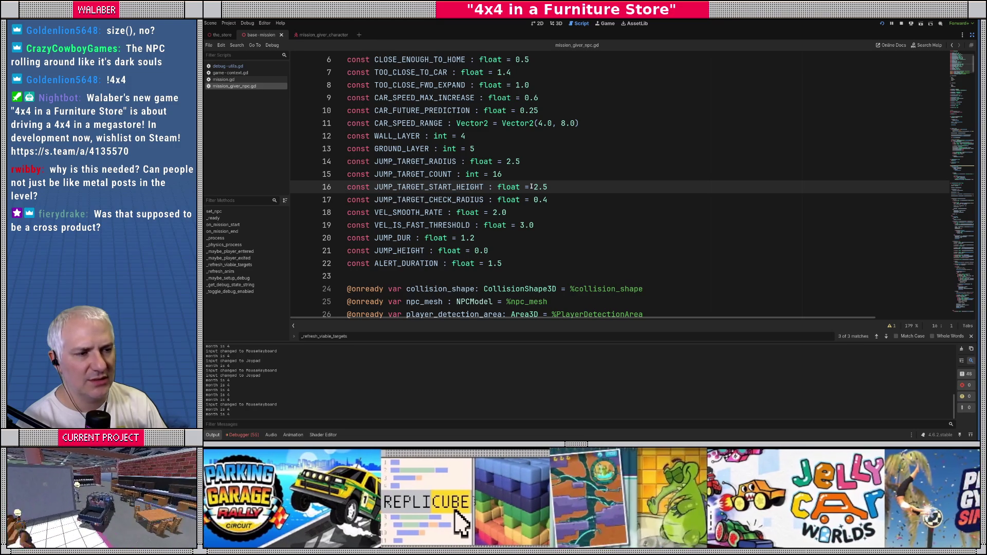
key(alt+Left)
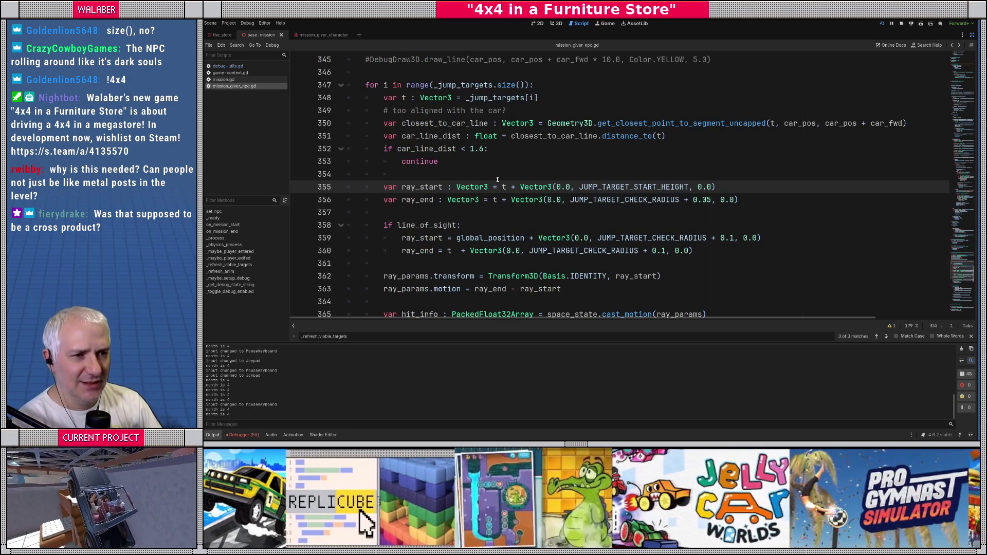
scroll(490, 178, down, 1)
drag(391, 138, 425, 175)
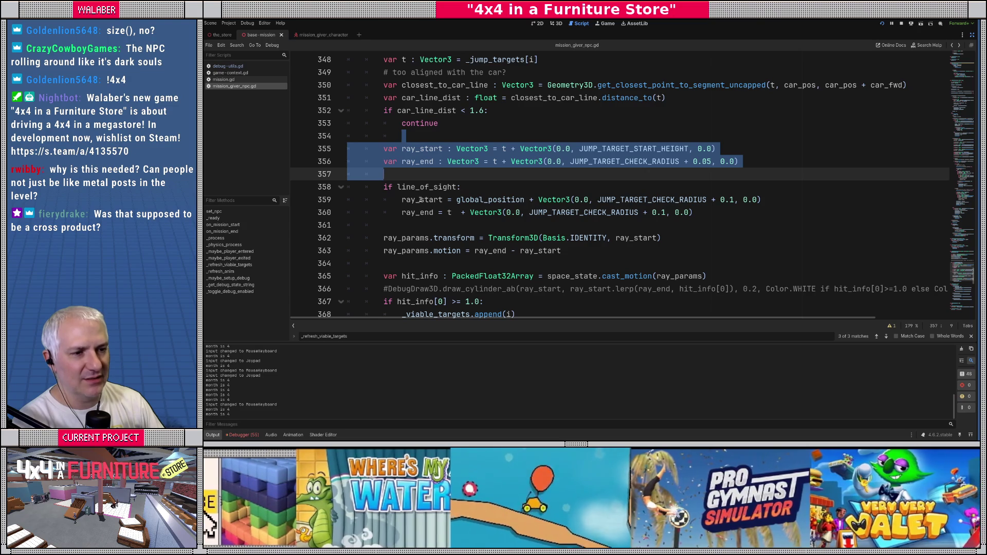
double_click(461, 201)
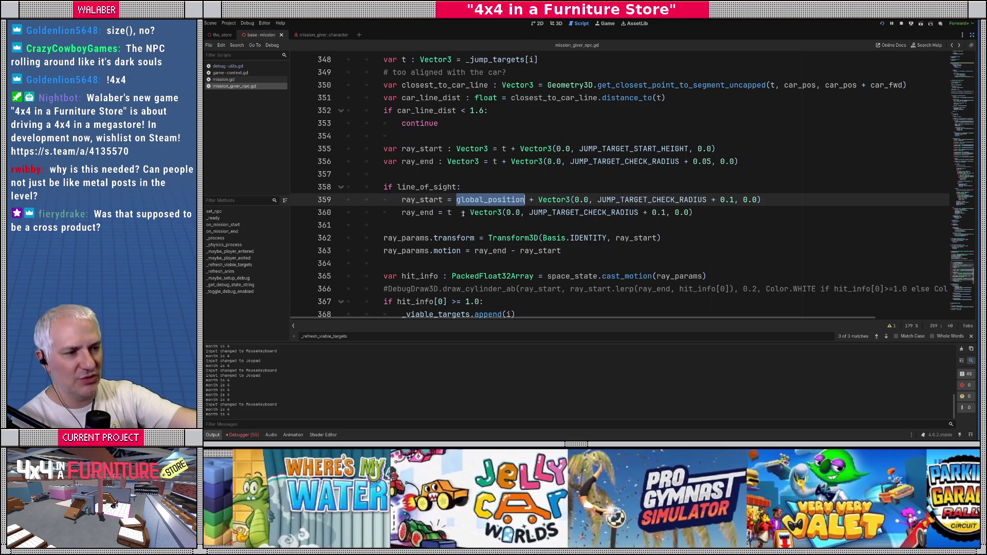
drag(444, 215, 768, 218)
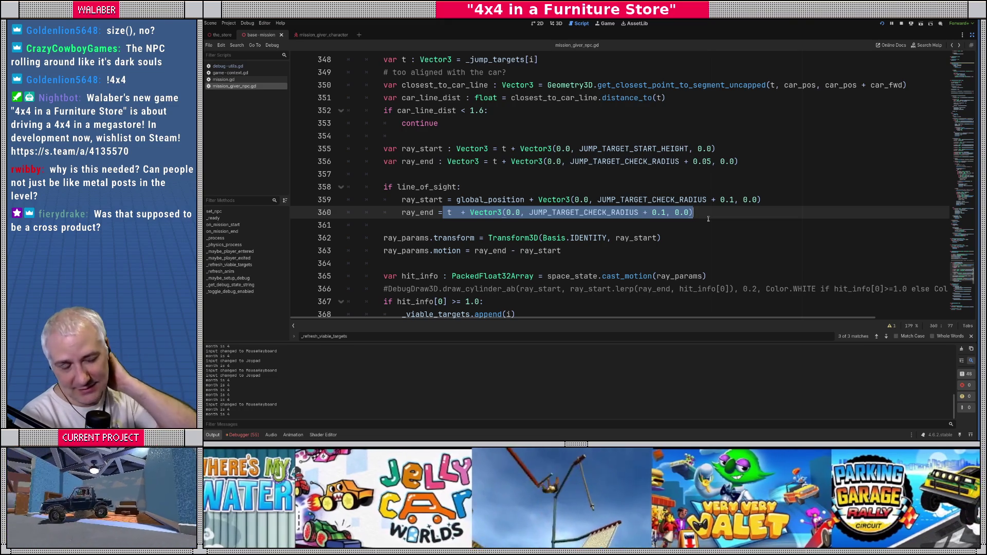
scroll(708, 219, down, 3)
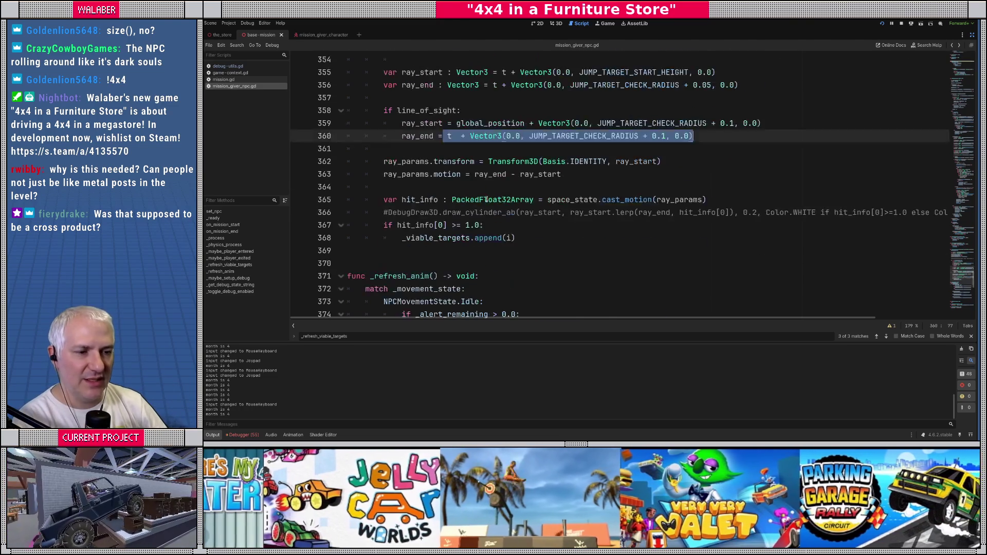
drag(381, 188, 506, 188)
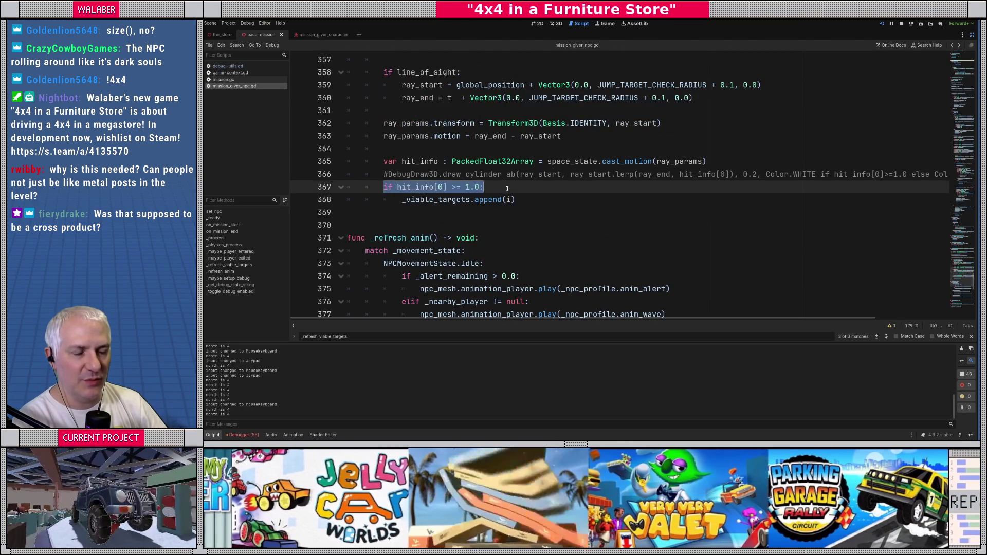
scroll(543, 190, up, 2)
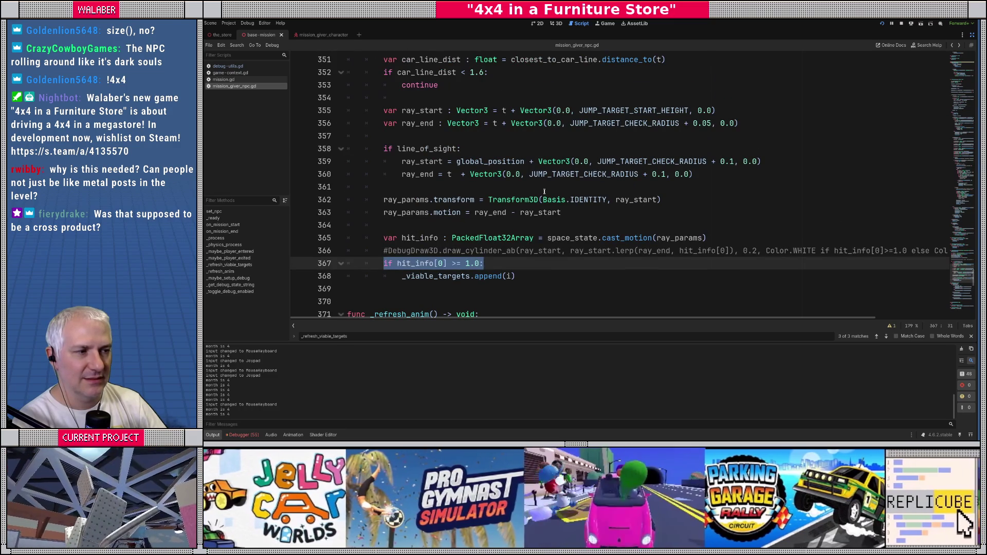
Inspect the JUMP_TARGET_CHECK_RADIUS constant and review the ray setup and line_of_sight blocks
double_click(618, 124)
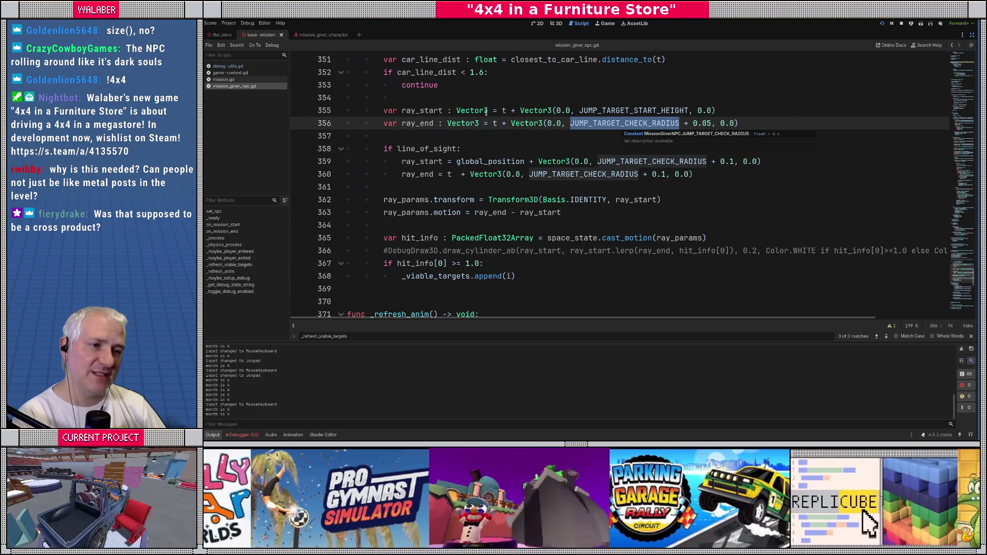
drag(442, 97, 445, 136)
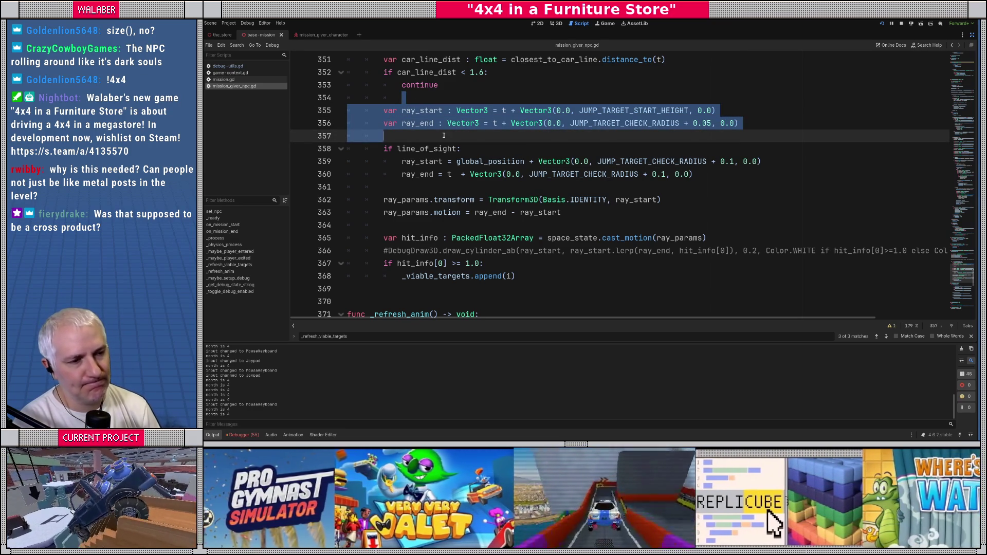
click(441, 179)
drag(383, 149, 451, 184)
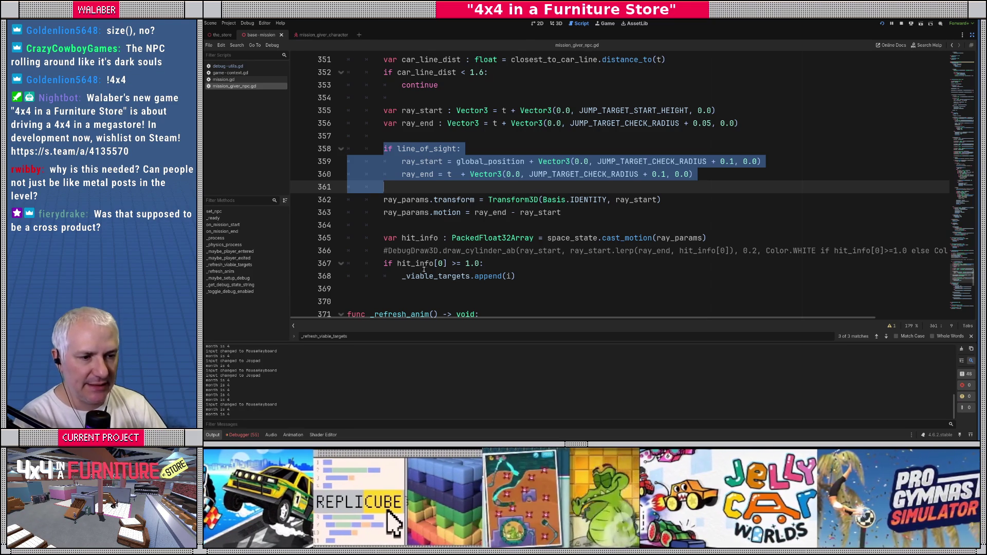
mouse_move(386, 264)
mouse_down()
mouse_move(484, 263)
mouse_move(515, 276)
mouse_up()
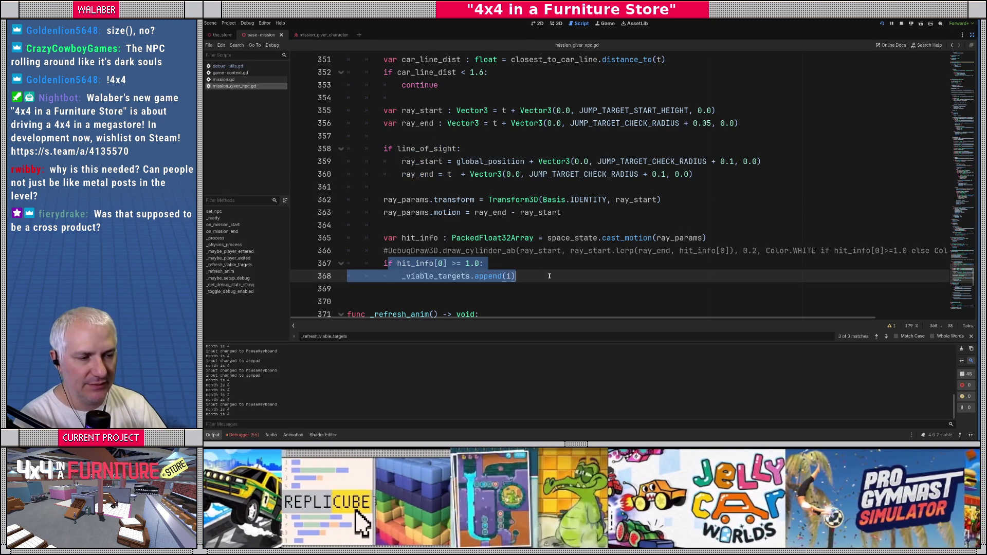
Review the too-aligned-with-car check on lines 349–353
click(546, 276)
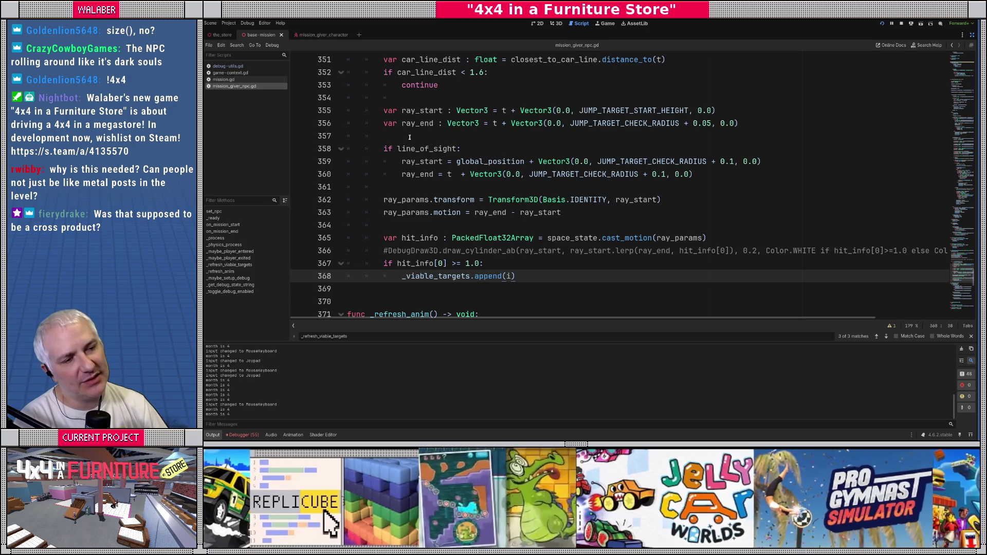
click(409, 137)
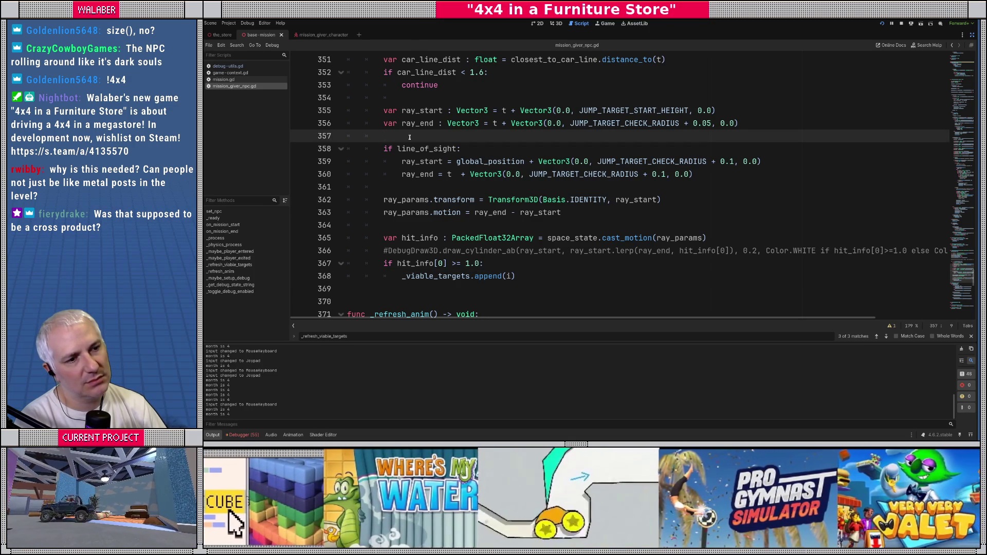
scroll(419, 154, up, 2)
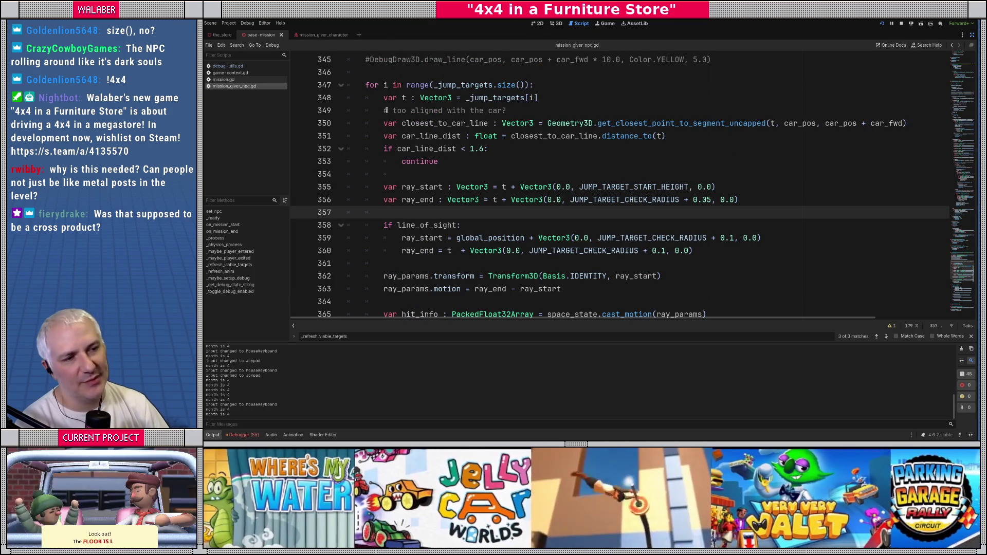
drag(386, 111, 461, 164)
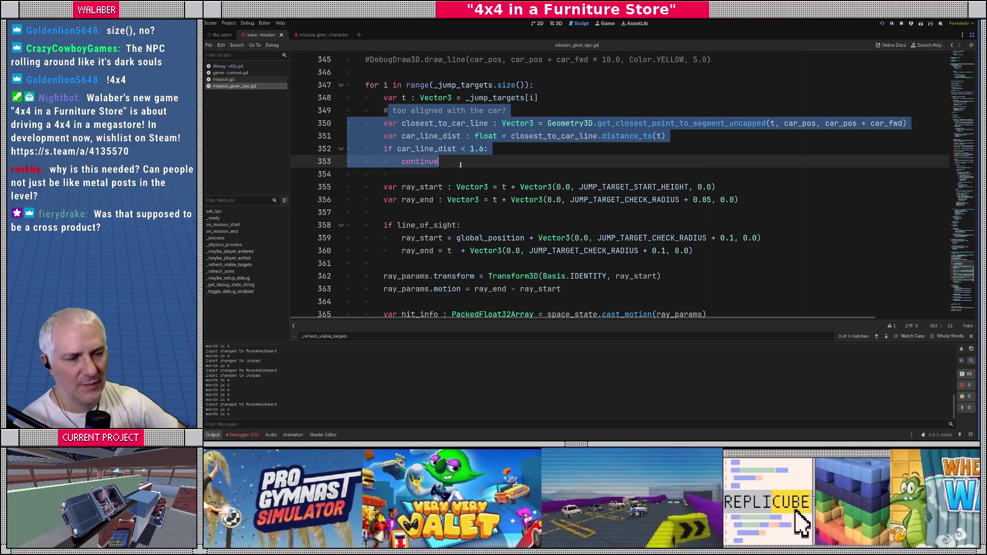
Uncomment the DebugDraw3D cylinder call and nest it under an if _debug_on: guard
scroll(459, 164, down, 4)
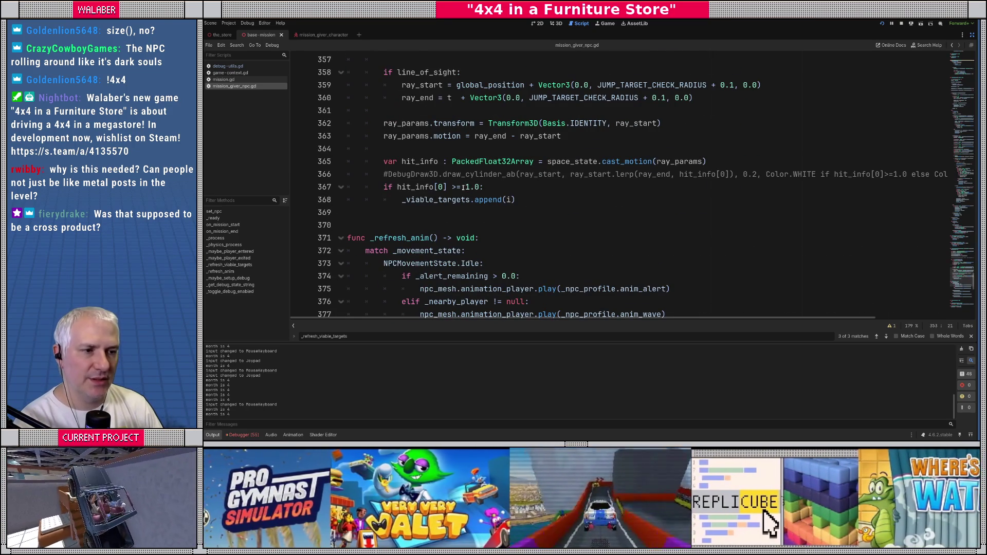
click(379, 174)
key(Left)
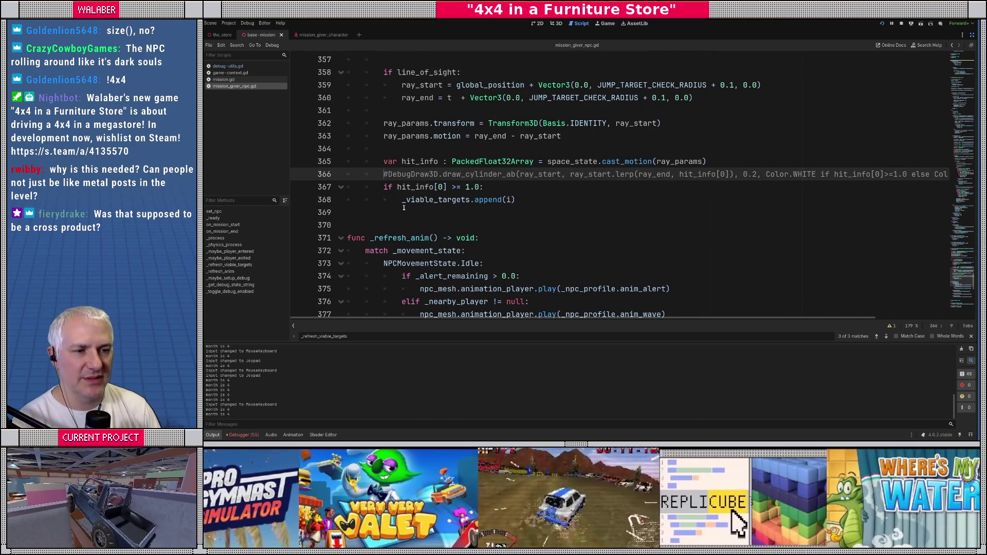
key(ctrl+k)
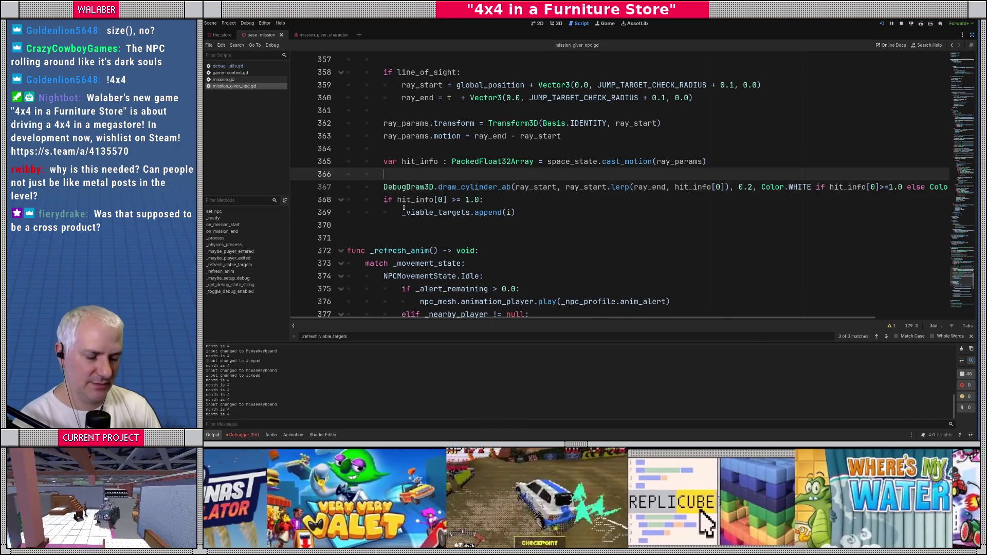
key(Return)
key(Return)
key(Up)
text(if _debug_on)
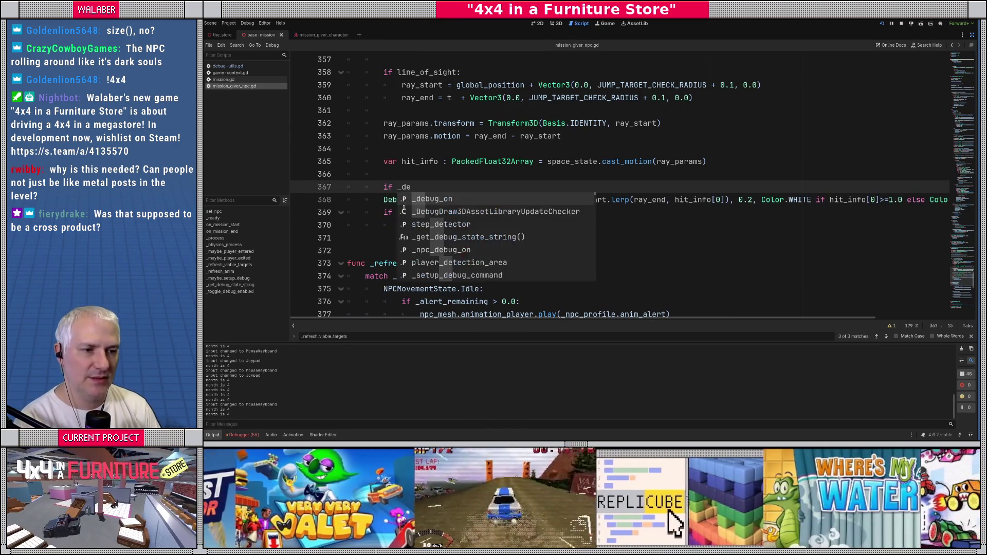
key(Down)
key(Home)
key(Tab)
key(Down)
key(Home)
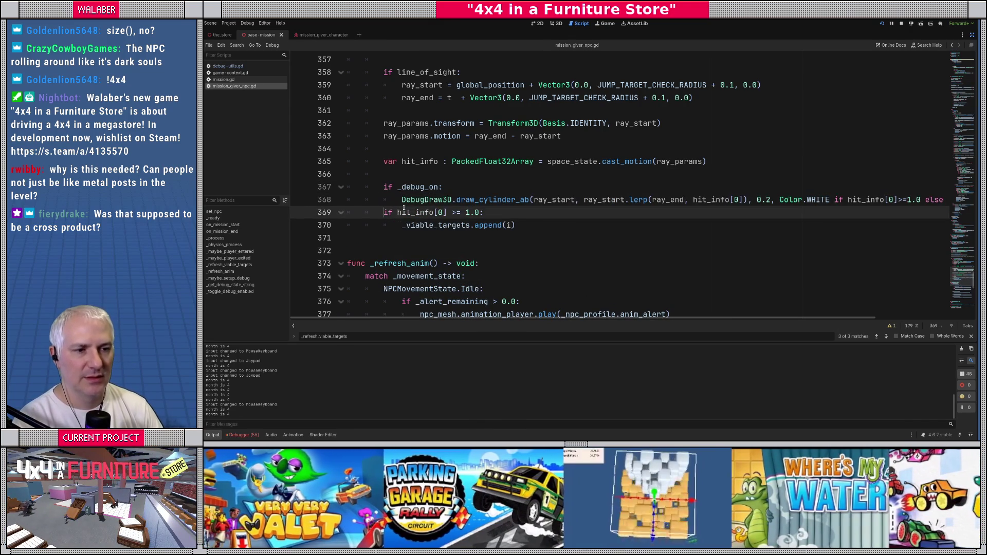
key(Return)
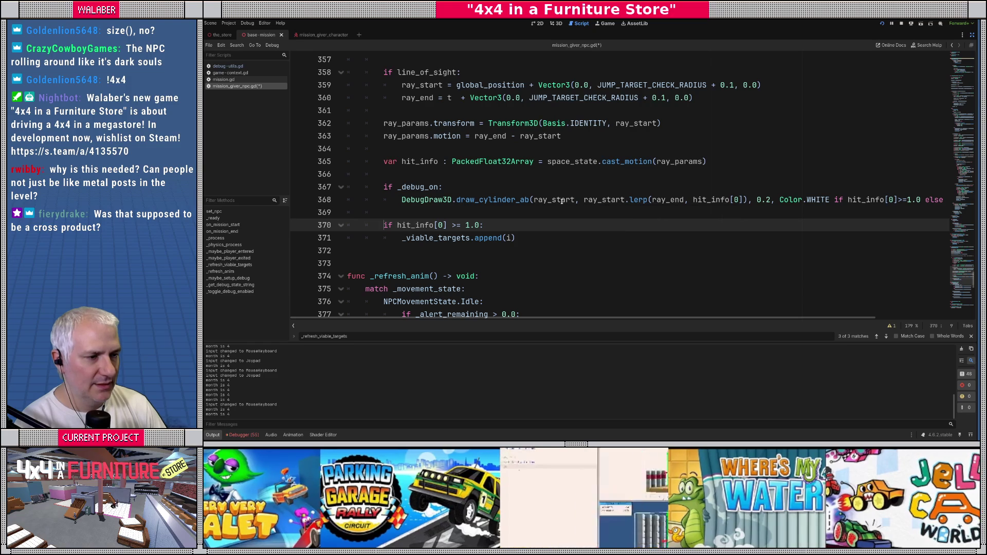
Highlight the ray_end and hit_info arguments in the cylinder drawing call
double_click(667, 200)
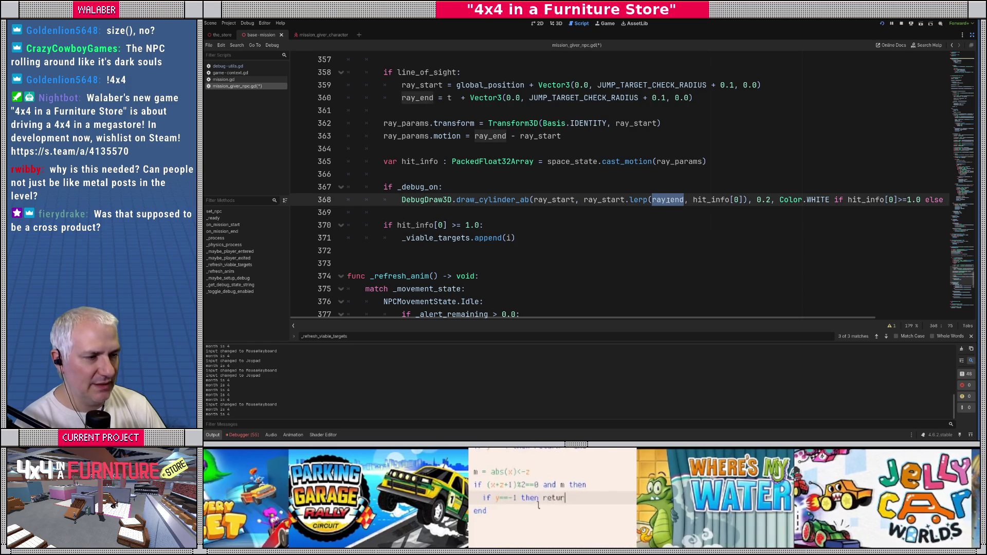
double_click(701, 200)
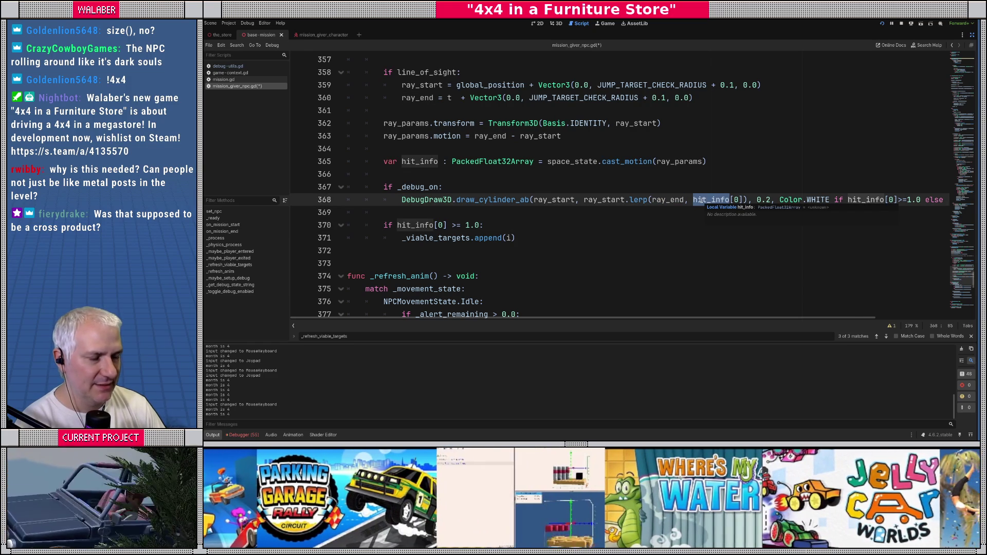
double_click(667, 199)
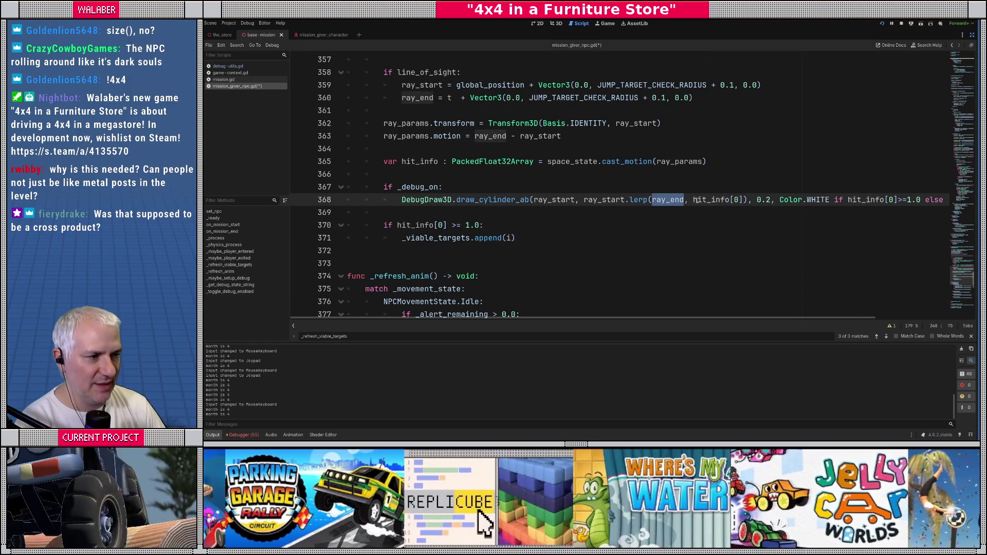
double_click(699, 200)
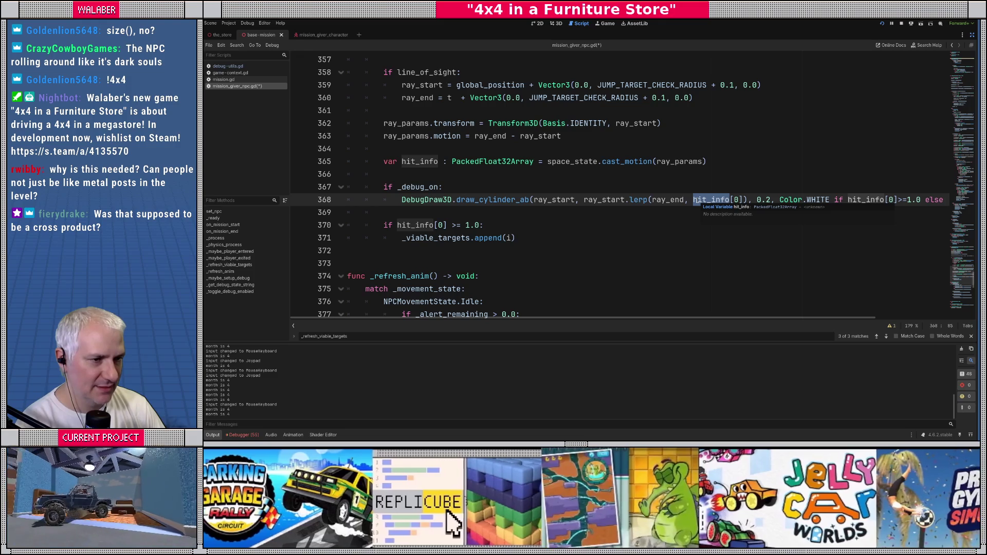
Replace the cylinder's 0.2 radius with JUMP_TARGET_CHECK_RADIUS and save the script
double_click(764, 200)
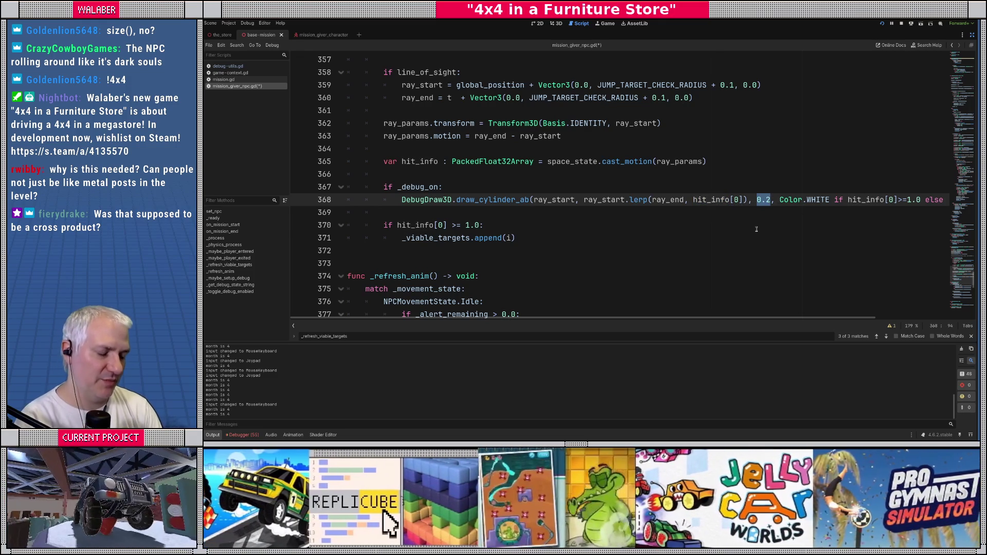
text(RADIU)
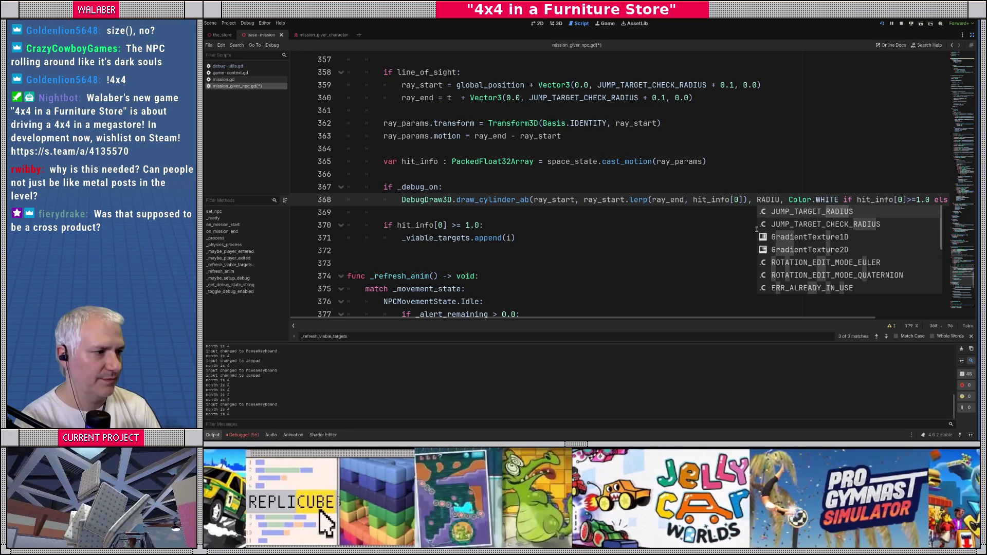
key(Down)
key(Return)
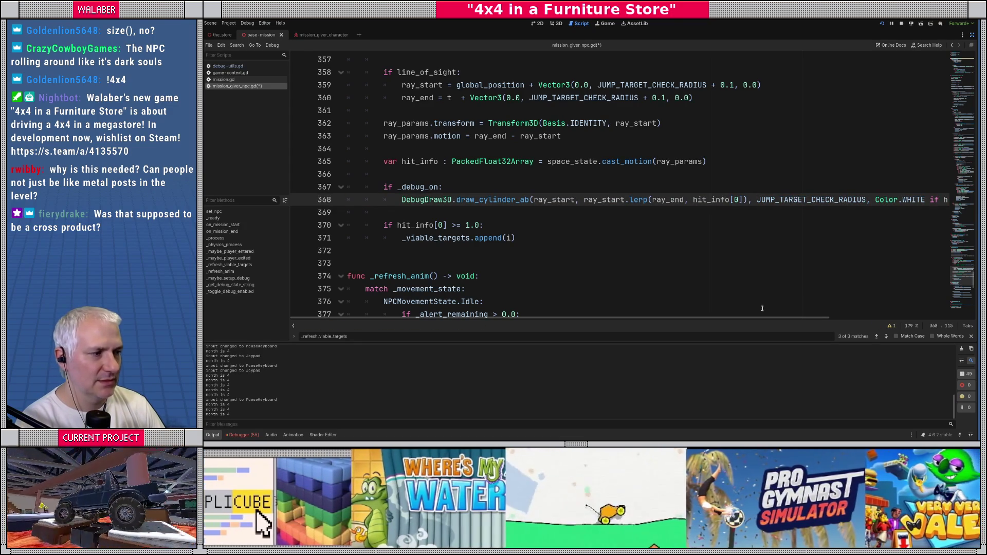
drag(763, 319, 916, 322)
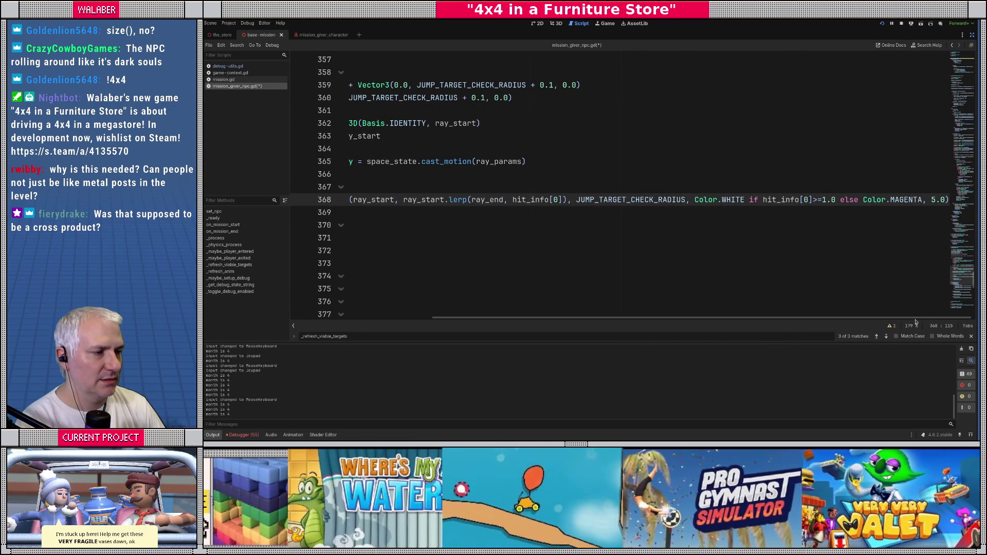
mouse_move(765, 317)
mouse_down()
mouse_move(661, 324)
mouse_move(771, 324)
mouse_up()
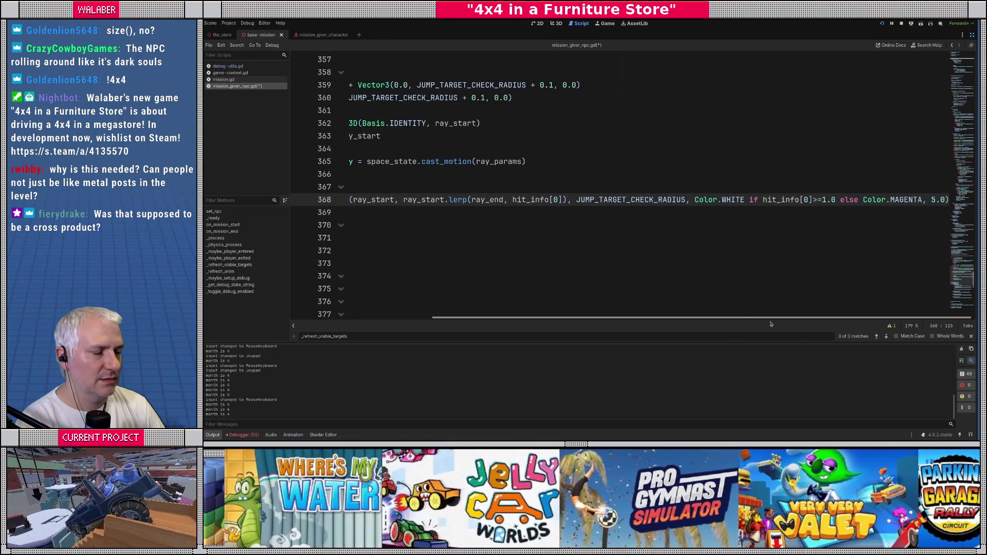
key(ctrl+s)
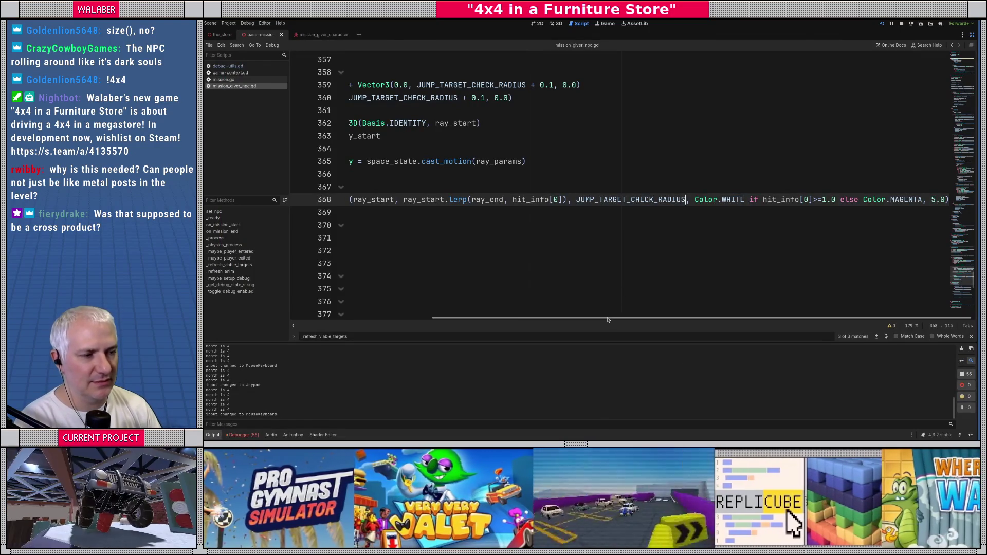
Locate the do_jump declaration and review the best-distance code around lines 269–276
drag(607, 317, 464, 317)
click(429, 160)
key(ctrl+f)
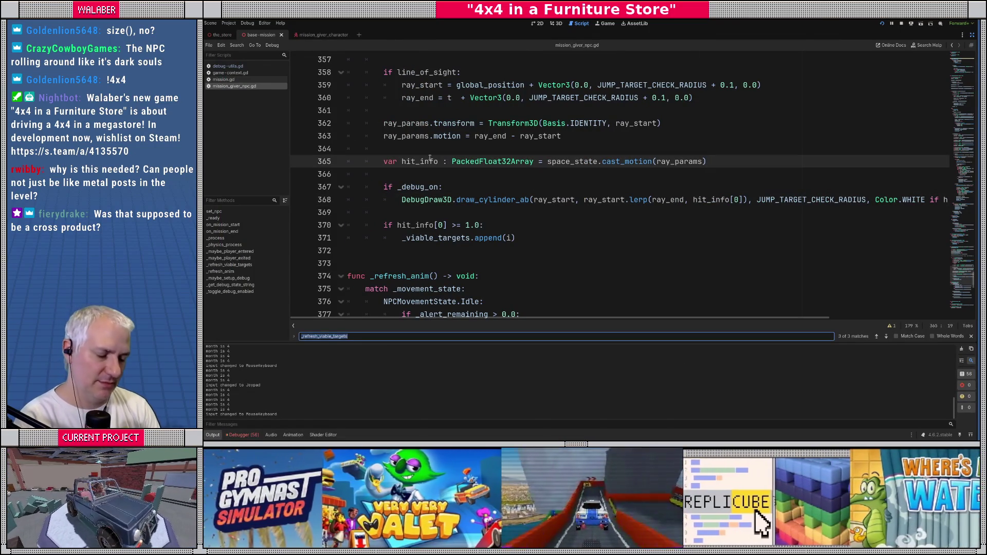
key(alt+Left)
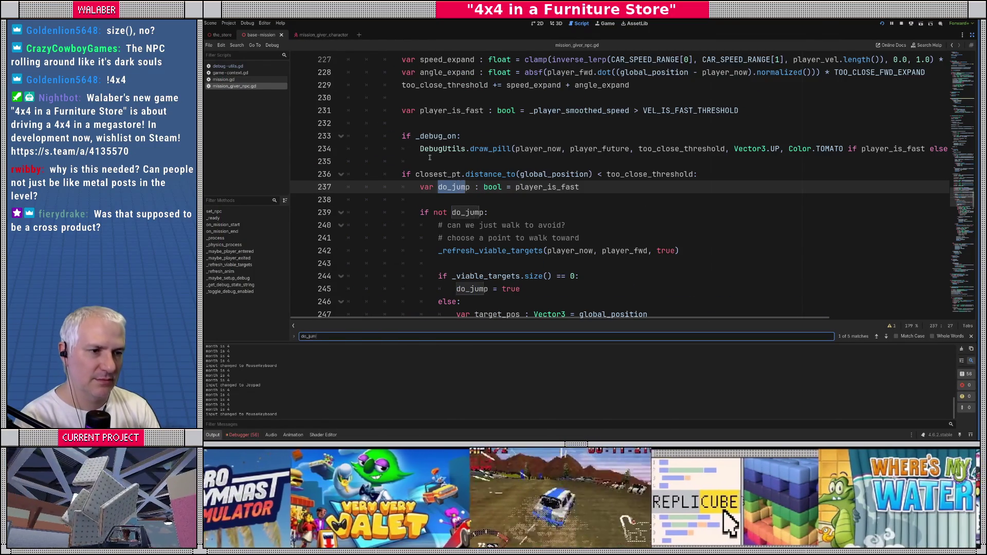
key(Escape)
scroll(429, 161, down, 10)
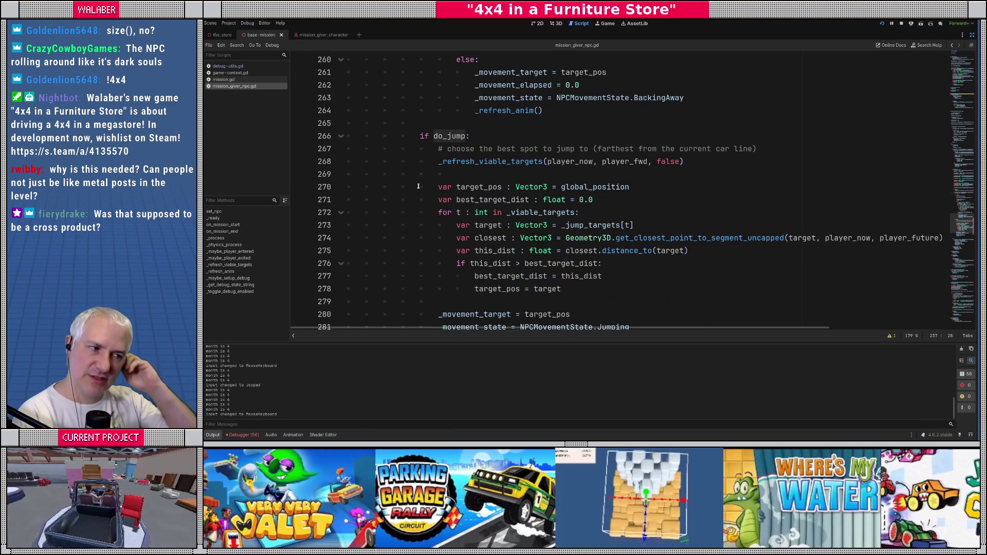
scroll(440, 188, down, 1)
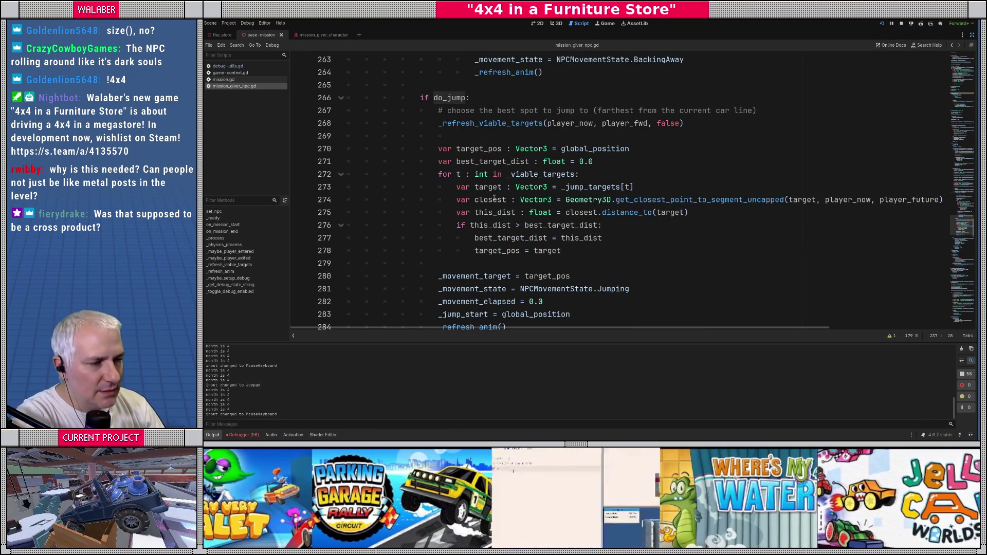
drag(457, 225, 628, 228)
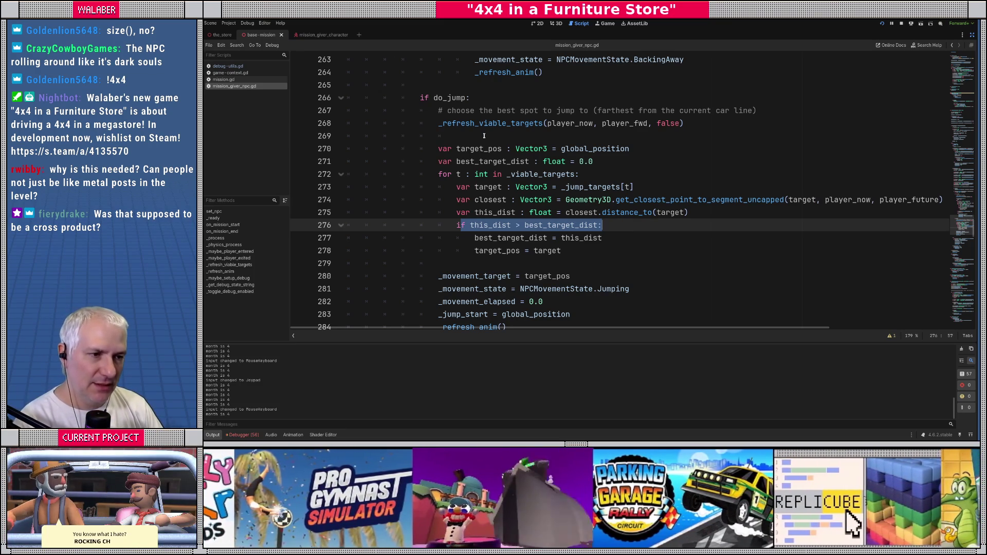
click(484, 136)
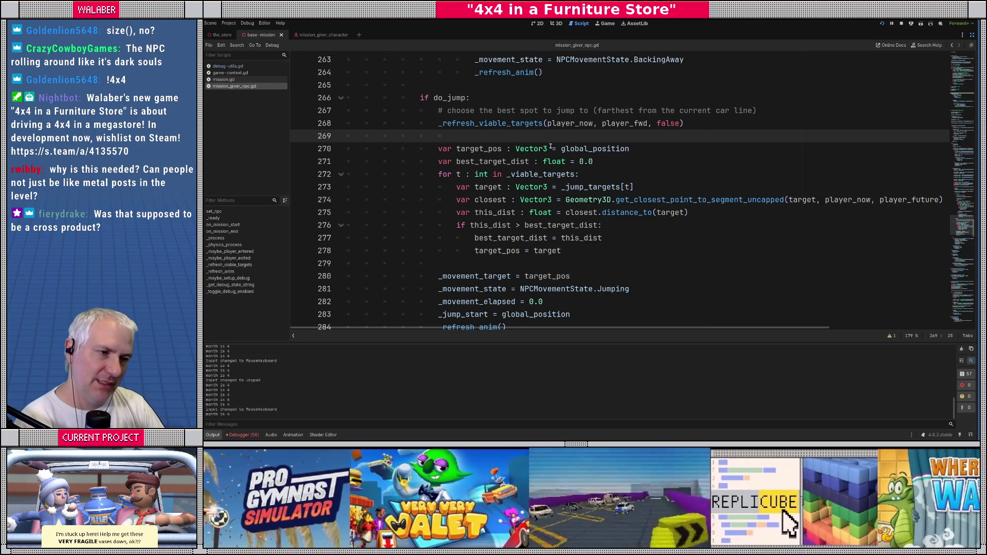
key(Up)
key(Up)
key(Up)
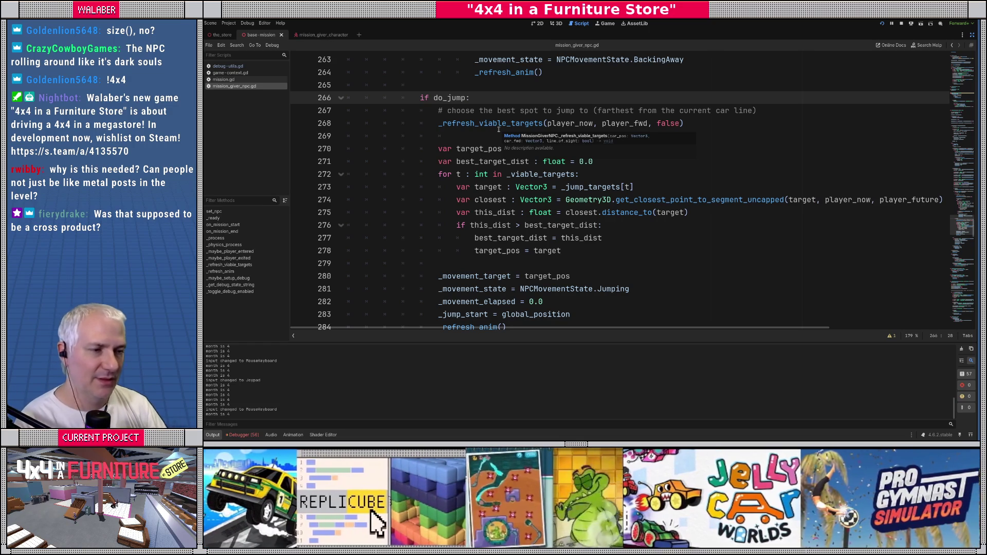
click(475, 136)
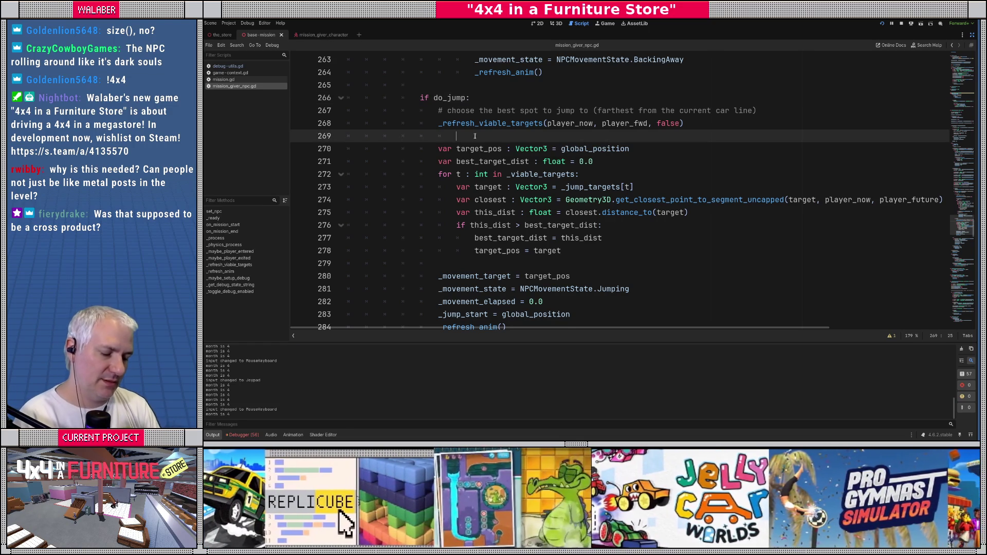
Search the script for 'jump_' and review the jump member variable declarations
key(ctrl+f)
text(jump_)
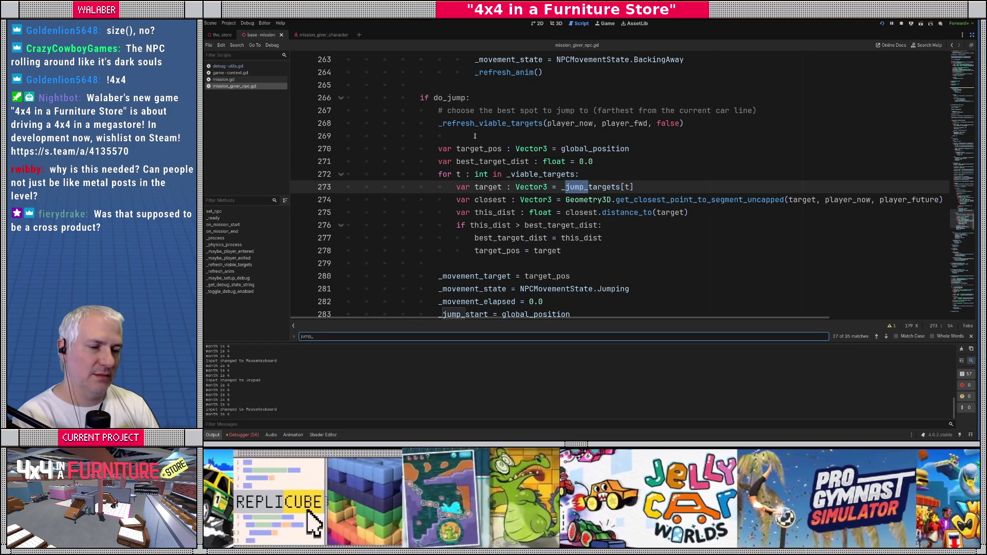
scroll(728, 164, up, 20)
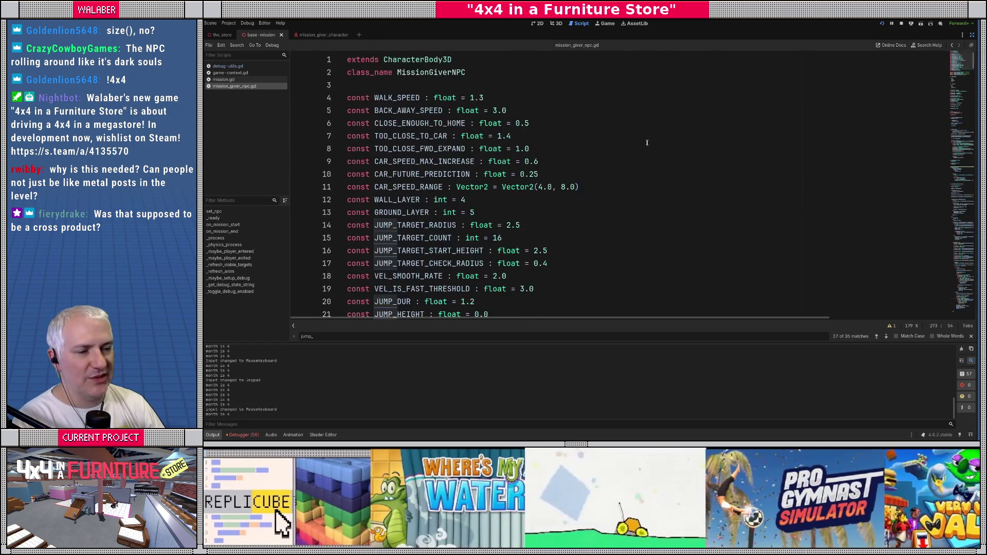
scroll(548, 171, down, 6)
scroll(514, 179, down, 3)
click(441, 198)
scroll(431, 193, down, 5)
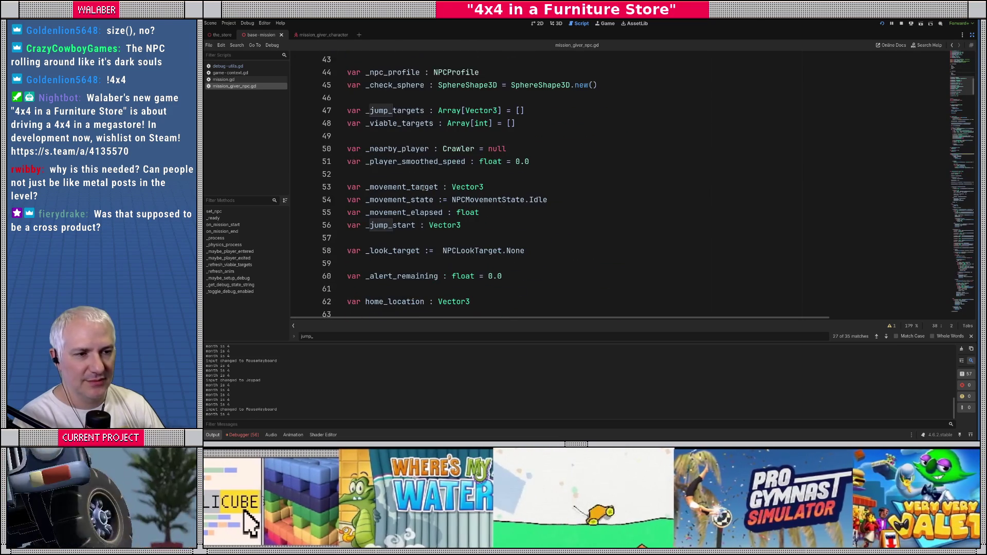
click(400, 134)
click(409, 175)
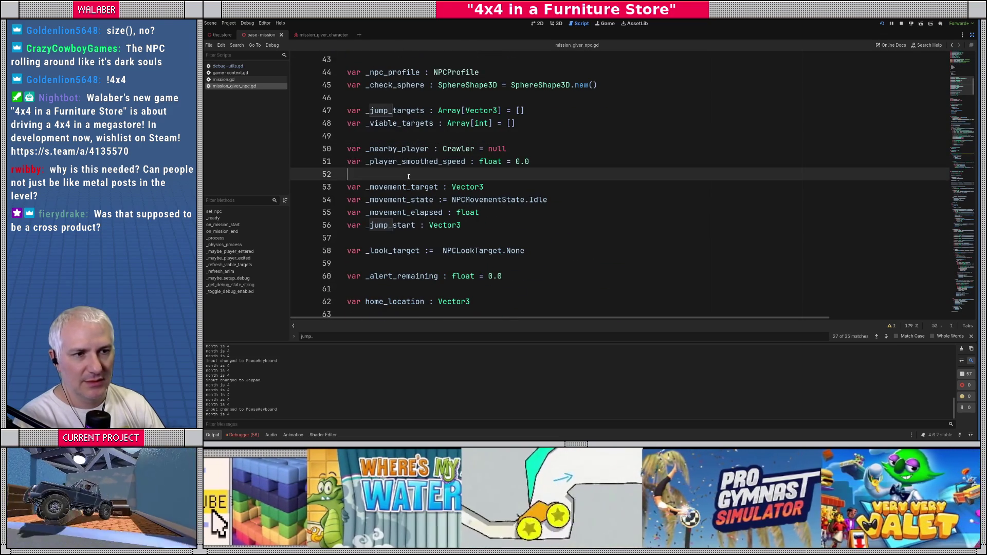
key(Escape)
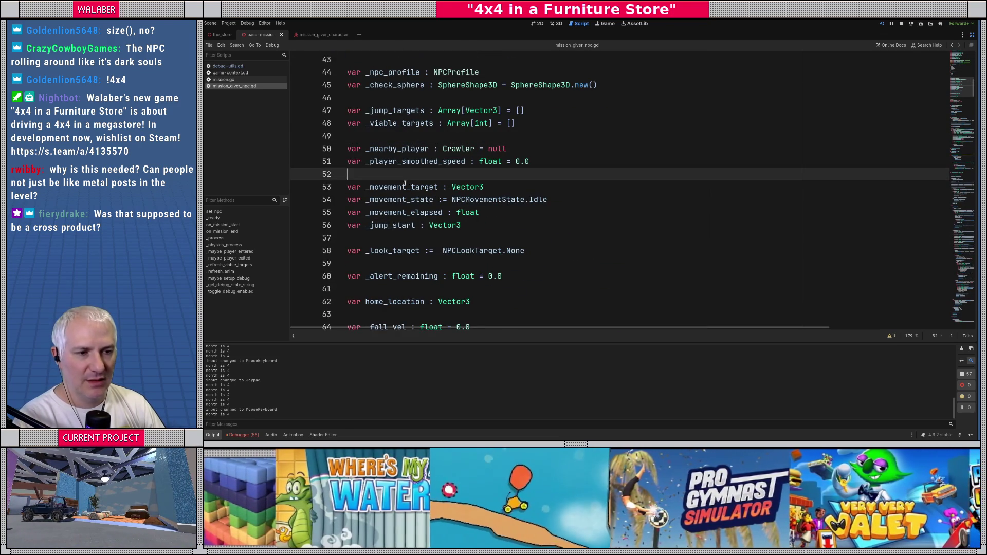
Find the _jump_start uses and review the Jumping state's jump_interp calculation on lines 164–166
scroll(402, 187, down, 1)
double_click(395, 187)
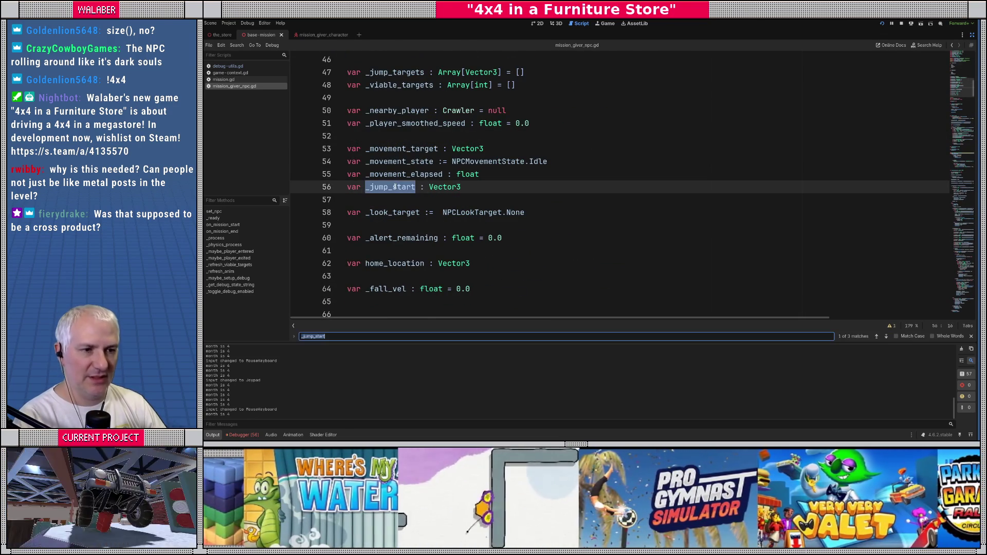
key(ctrl+f)
key(Return)
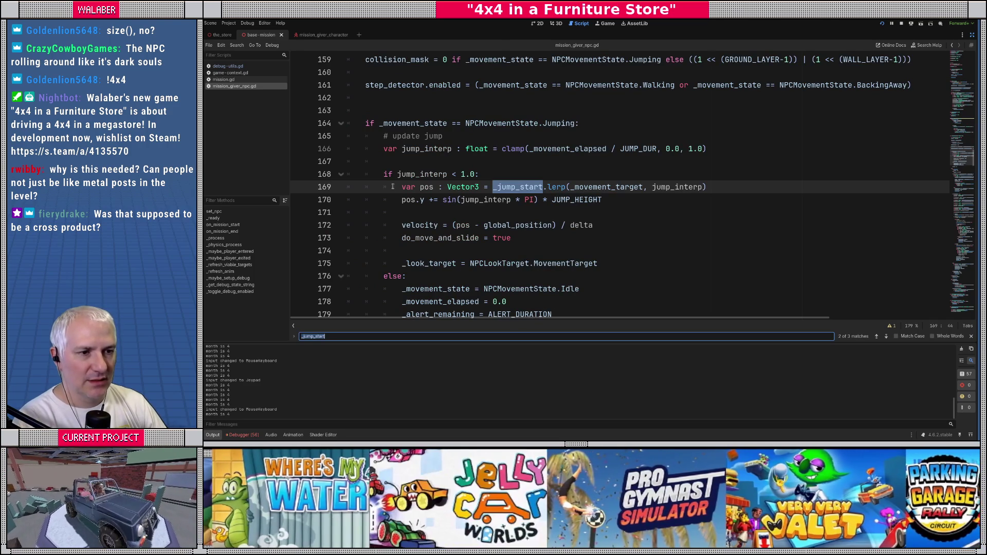
mouse_move(362, 122)
mouse_down()
mouse_move(442, 136)
mouse_move(647, 123)
mouse_up()
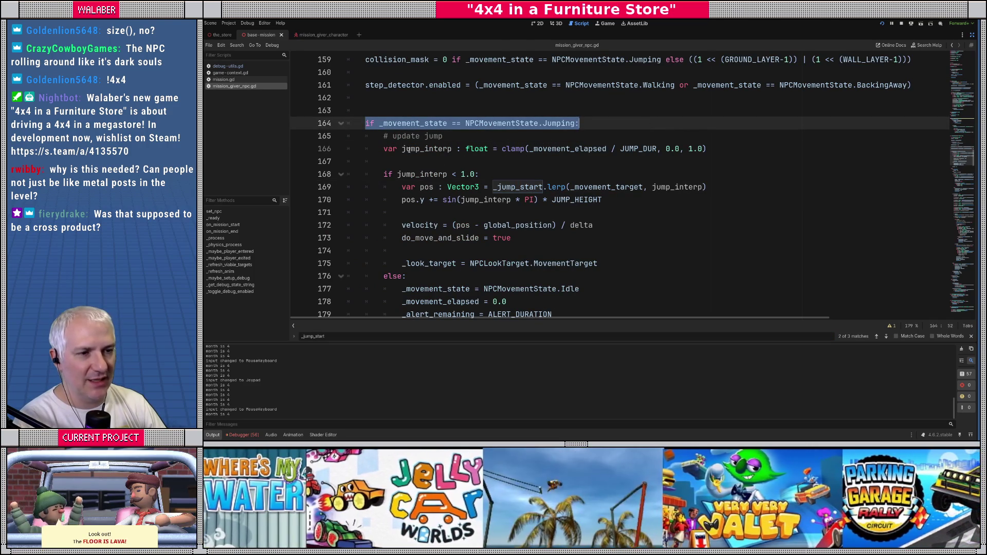
drag(385, 149, 686, 149)
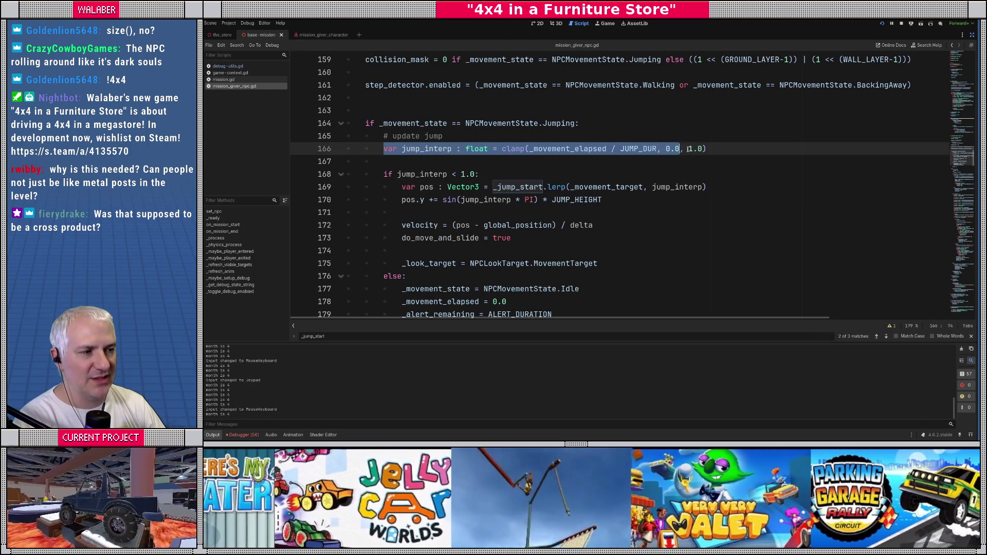
double_click(567, 149)
double_click(637, 149)
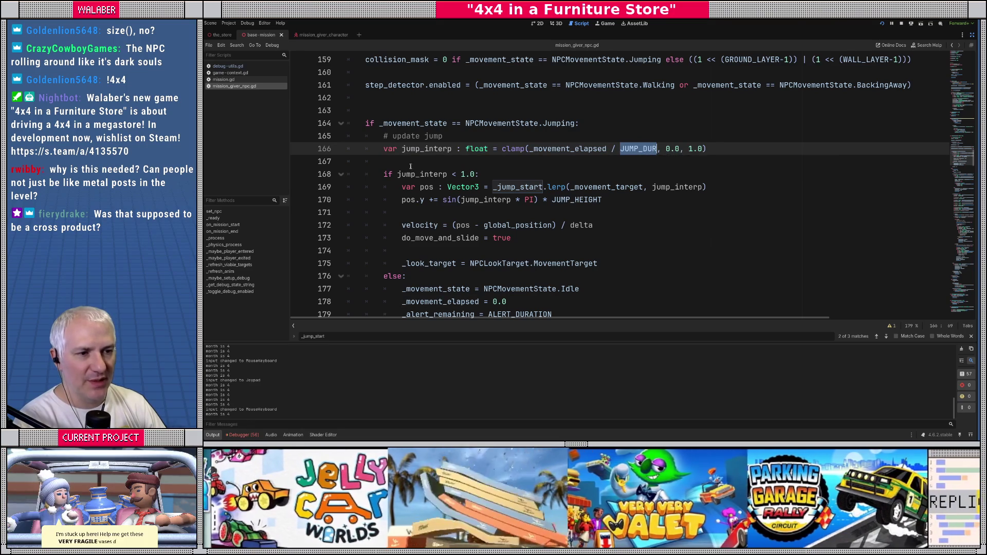
click(406, 163)
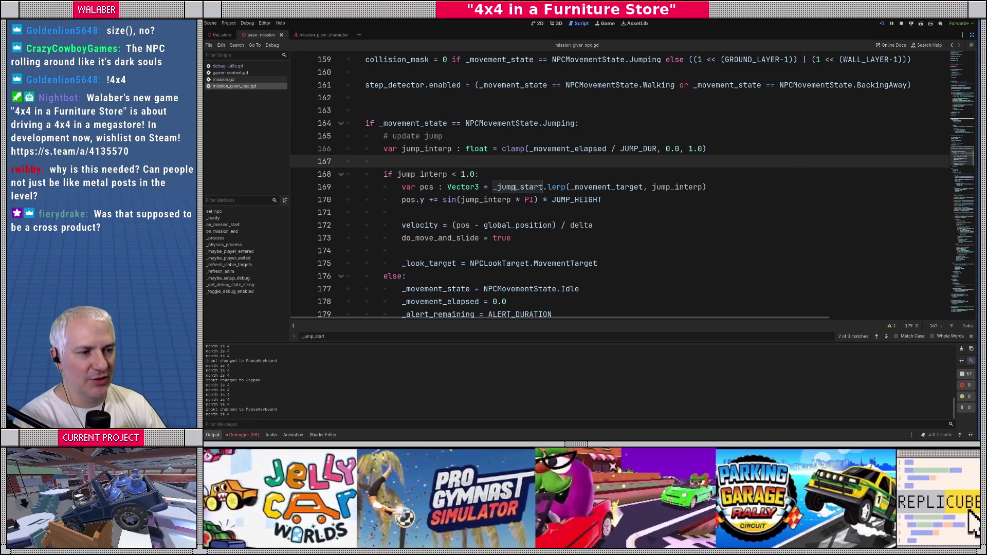
Check _jump_start and _movement_target on line 169 and go to the JUMP_HEIGHT definition
double_click(527, 187)
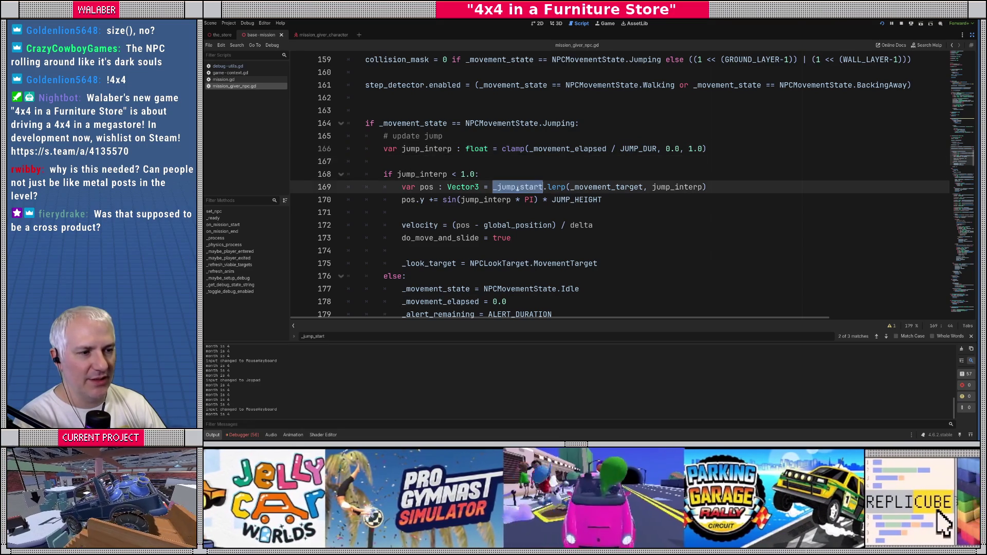
double_click(606, 187)
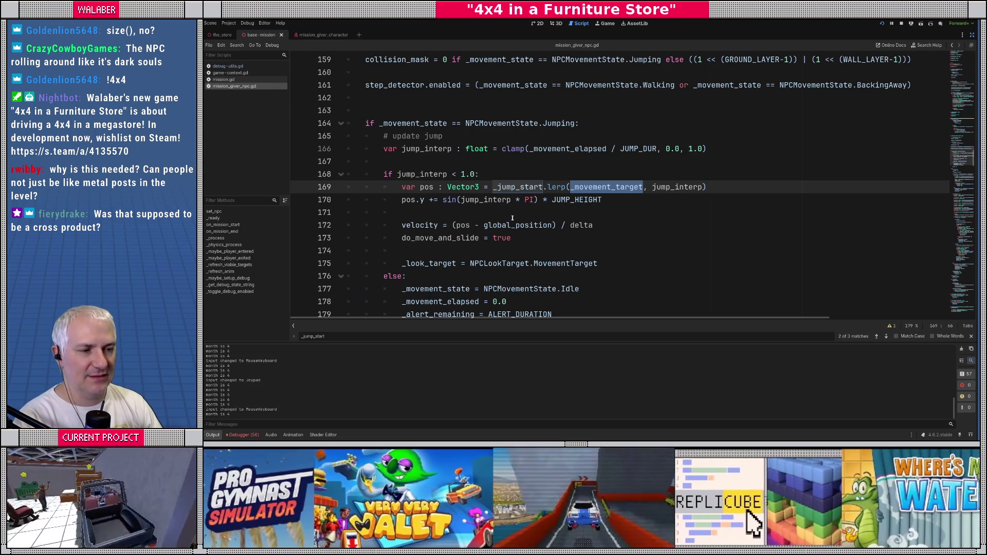
ctrl+click(586, 201)
key(alt+Left)
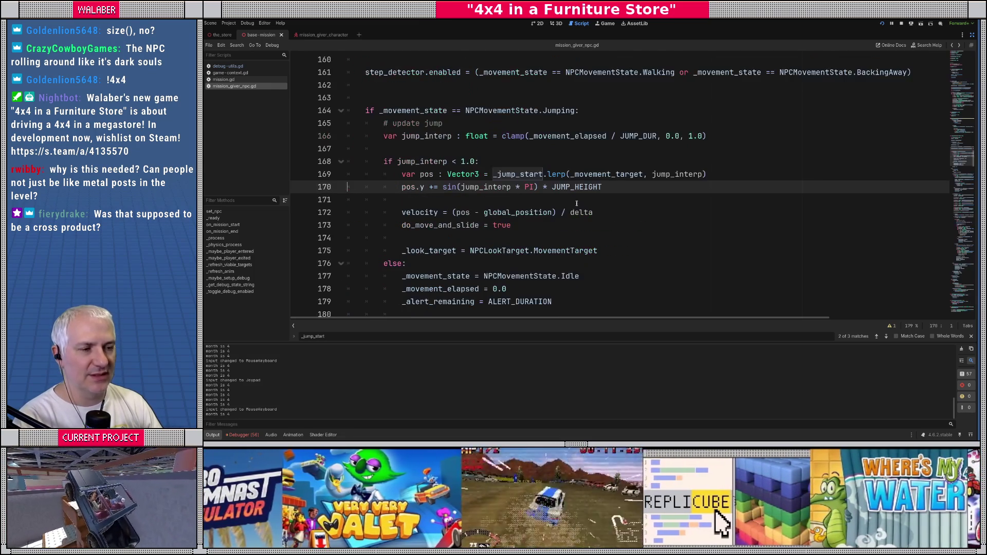
key(alt+Right)
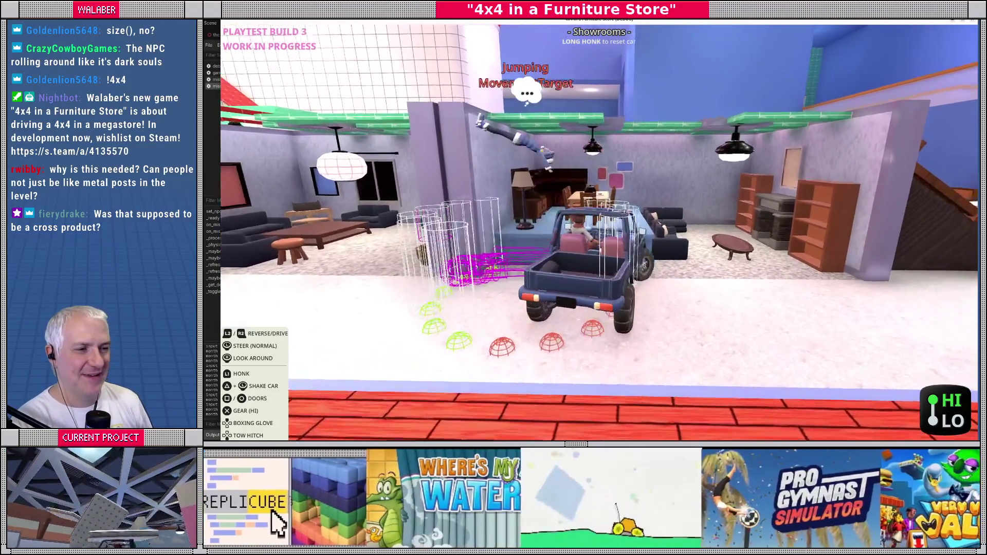
Stop the running game with F8 and relaunch it with F5
key(F8)
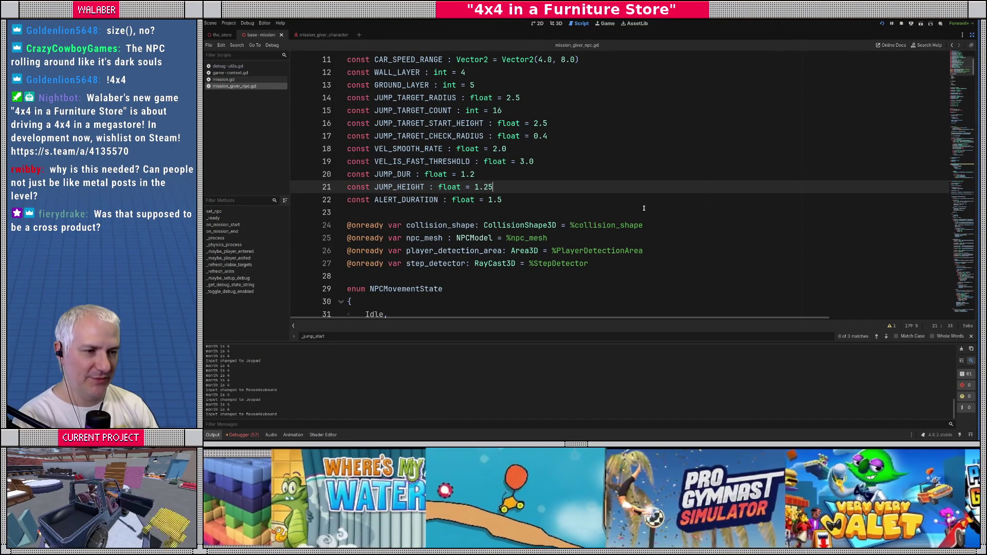
key(F5)
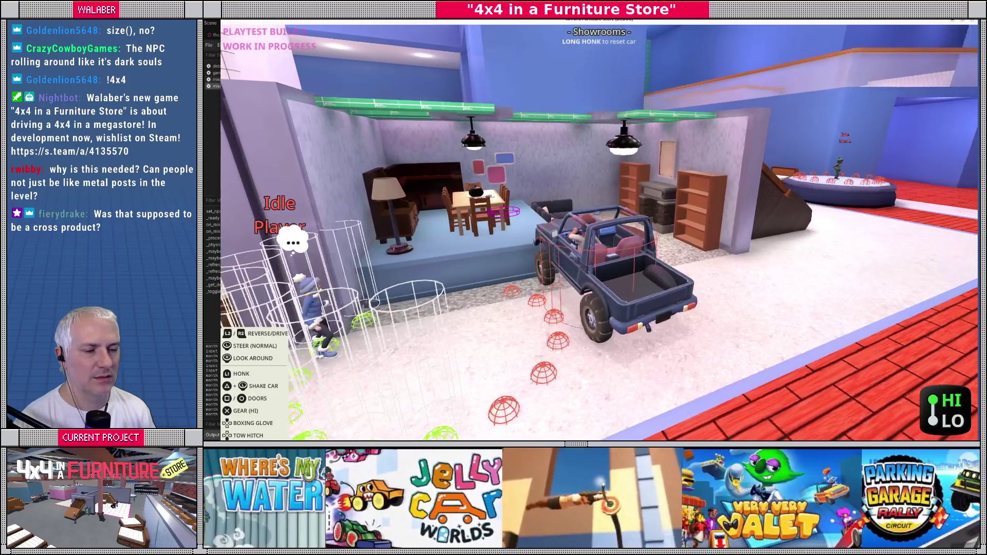
Stop the NPC playtest with F8 to get back to mission_giver_npc.gd
key(F8)
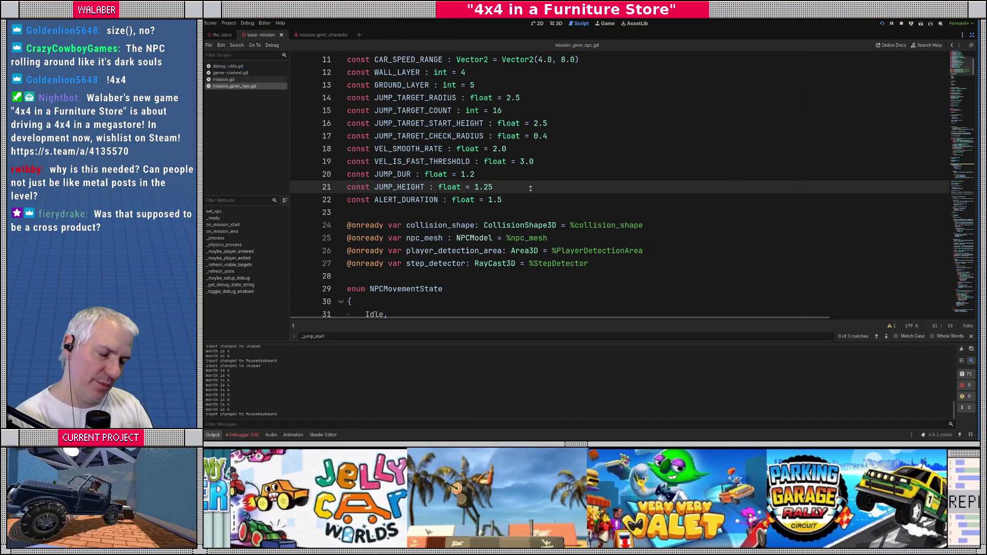
scroll(465, 235, down, 9)
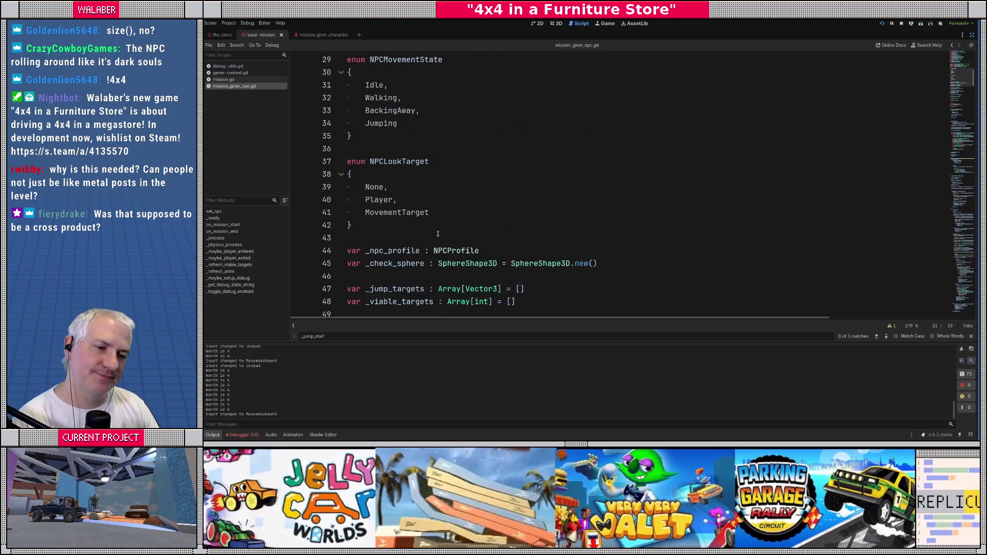
click(416, 235)
scroll(409, 237, down, 2)
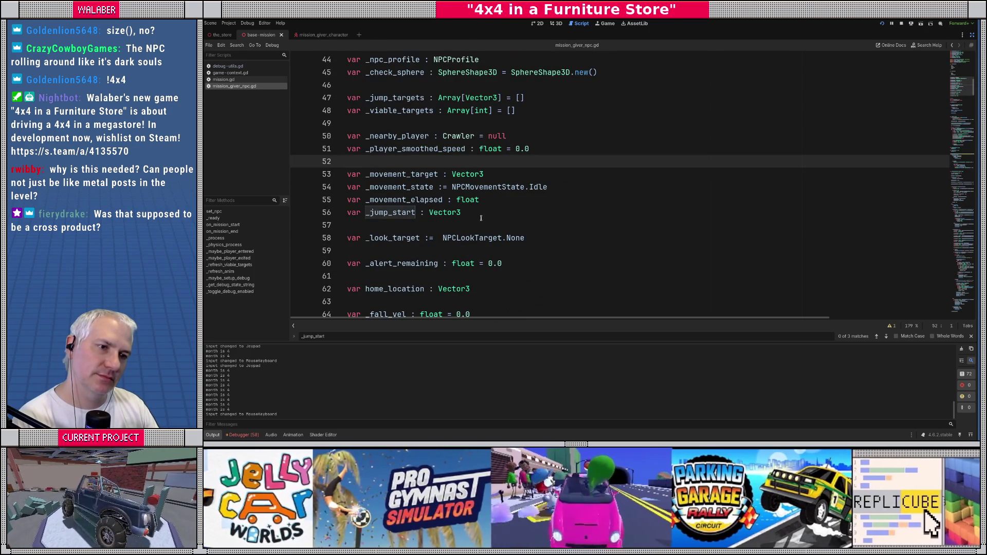
scroll(482, 219, up, 7)
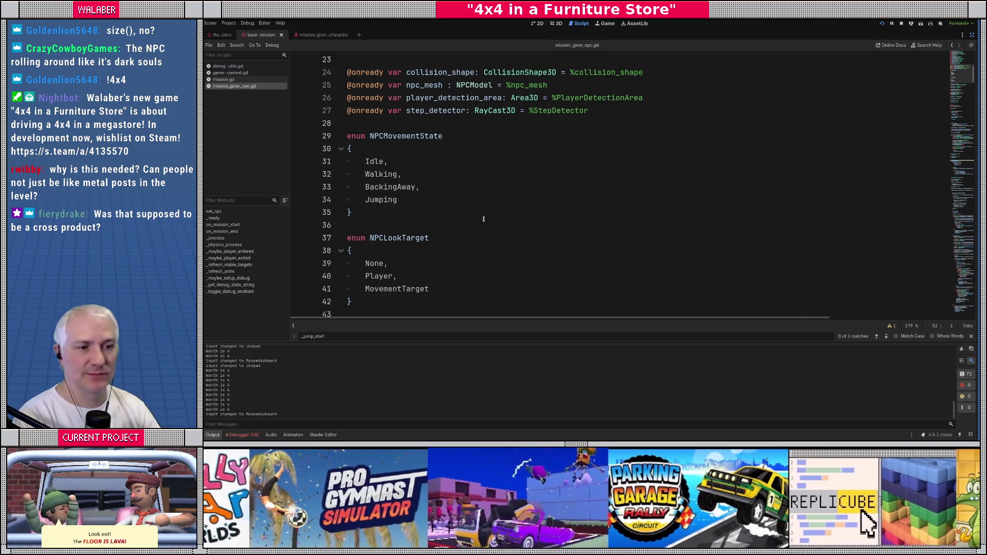
click(457, 212)
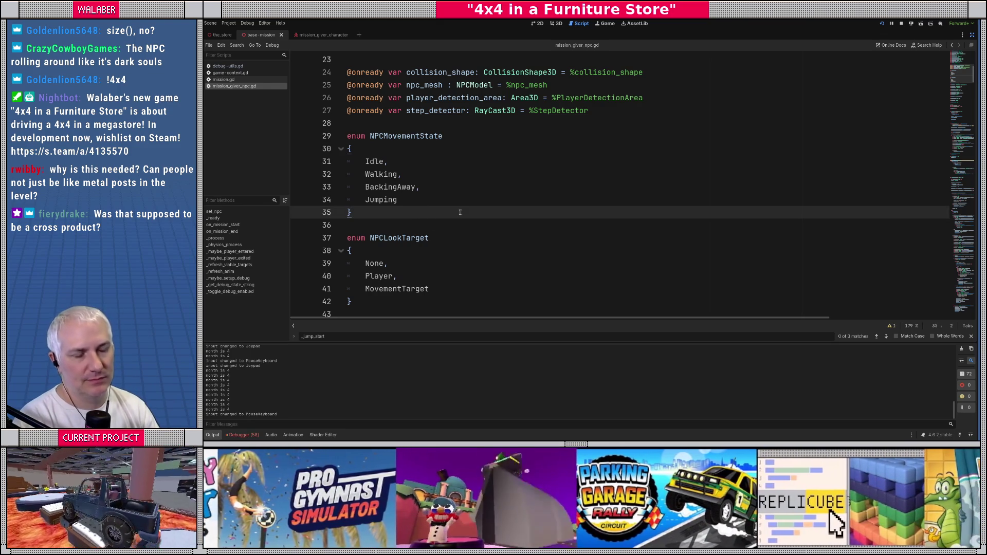
Type an enum JumpStyle { DiveAway, JumpOverCar } block after NPCMovementState's closing brace
key(Return)
key(Return)
text(enum Jumo)
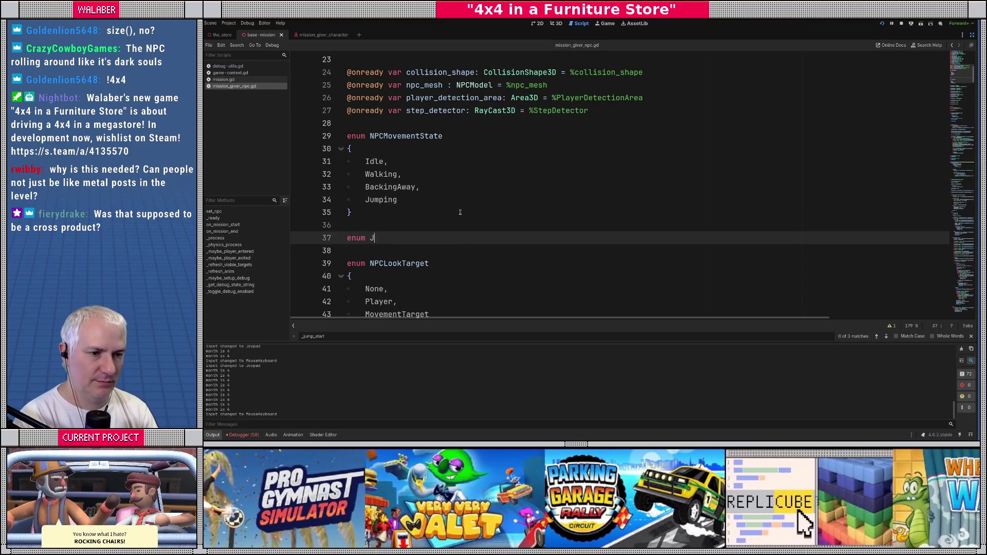
key(BackSpace)
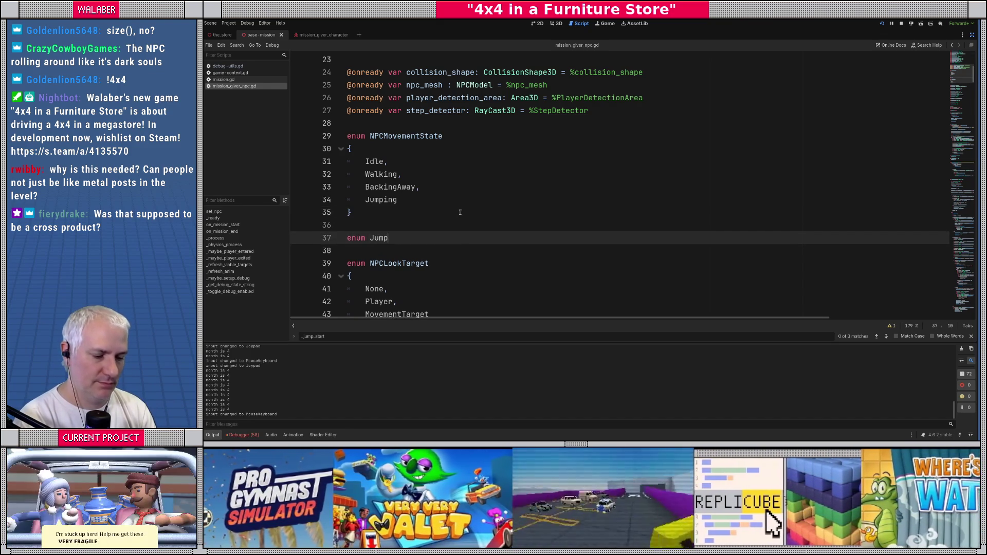
text(pStyle)
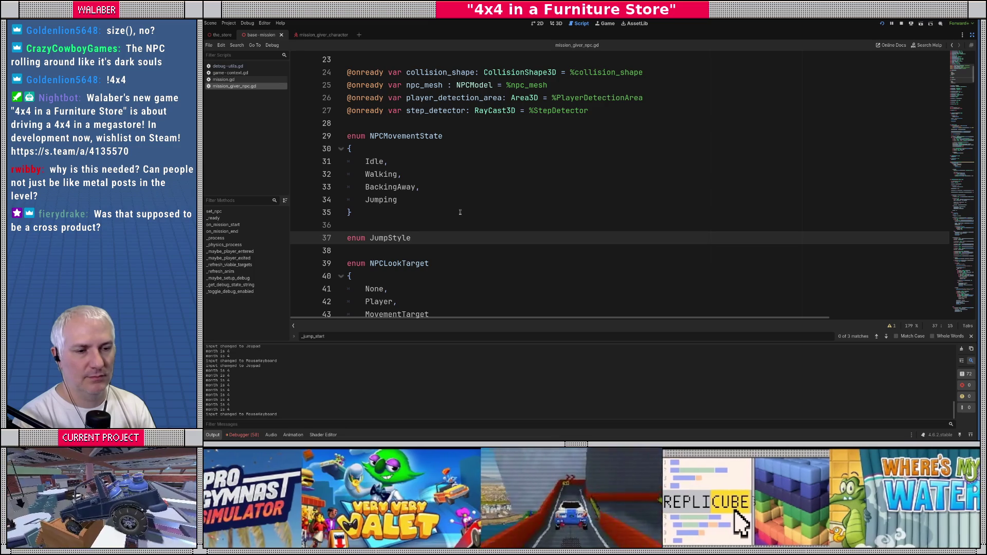
key(Return)
text({)
key(Return)
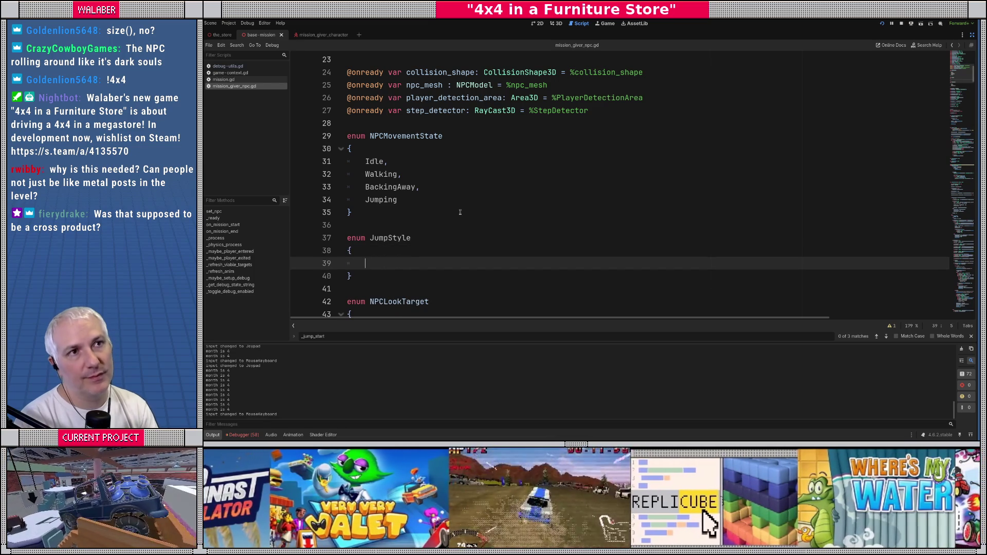
text(DiveAway,)
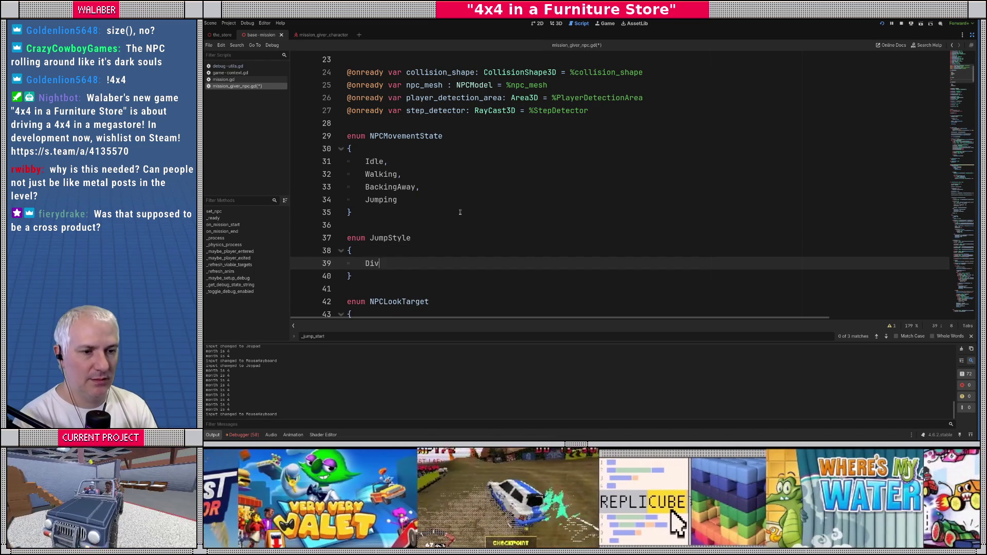
key(Return)
text(Jum)
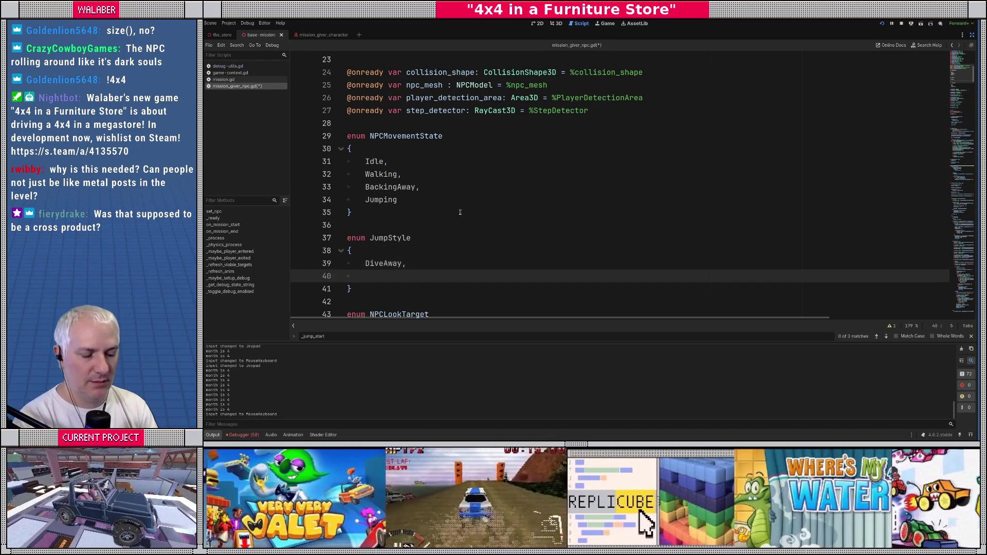
text(p)
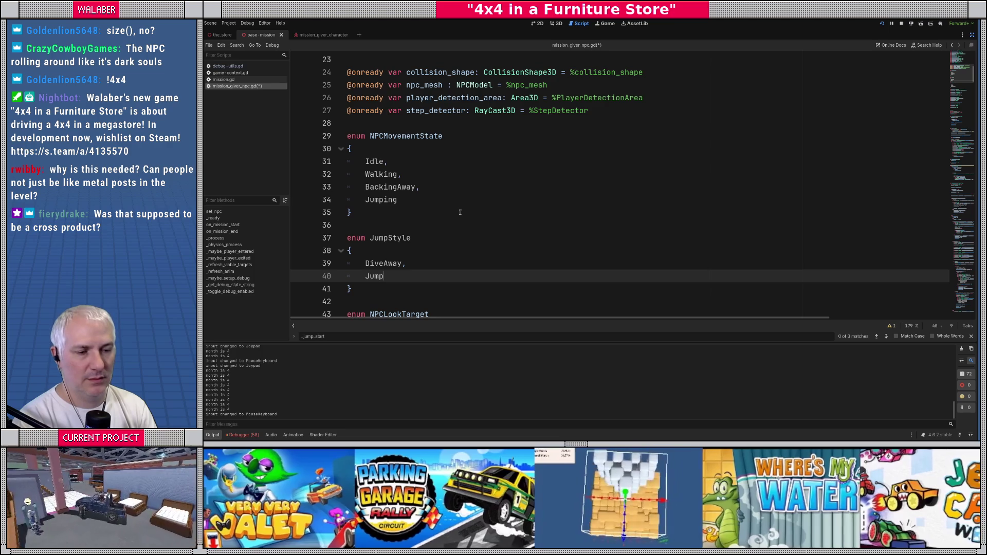
text(OverCar)
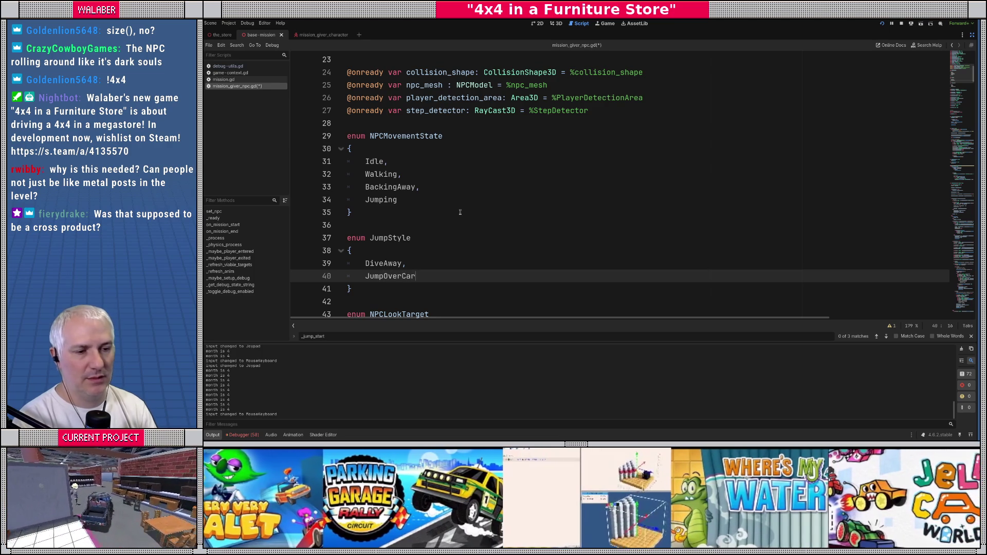
scroll(460, 212, down, 2)
drag(364, 186, 434, 197)
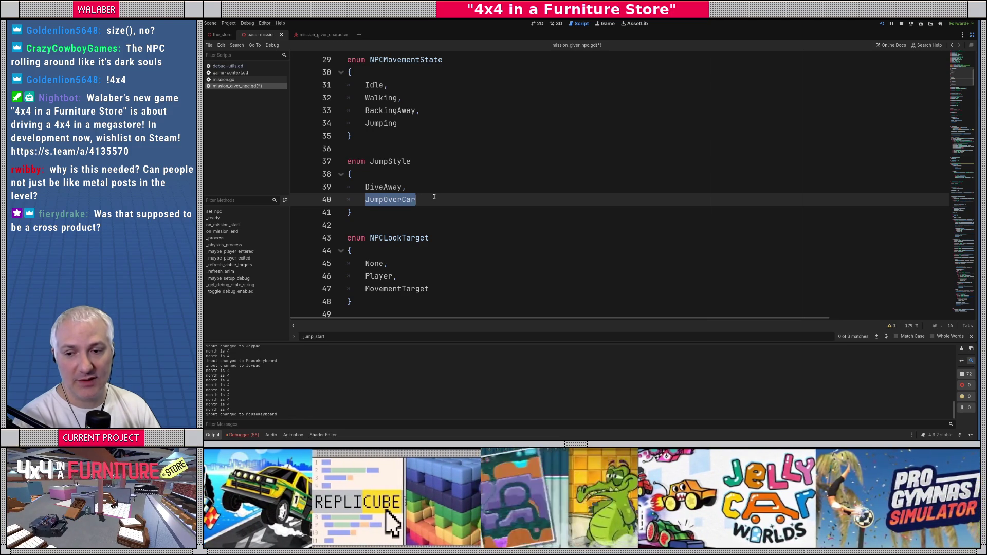
click(430, 198)
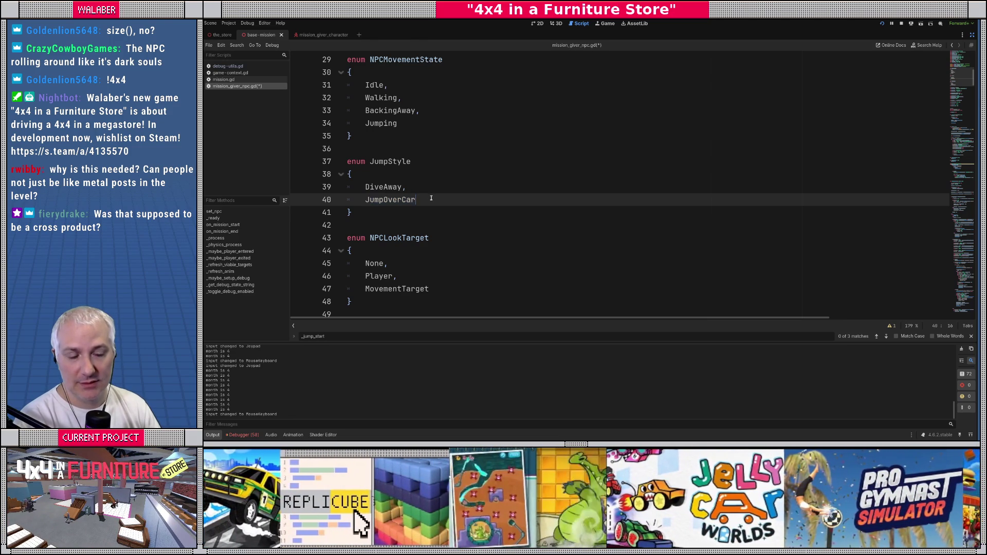
scroll(430, 200, down, 3)
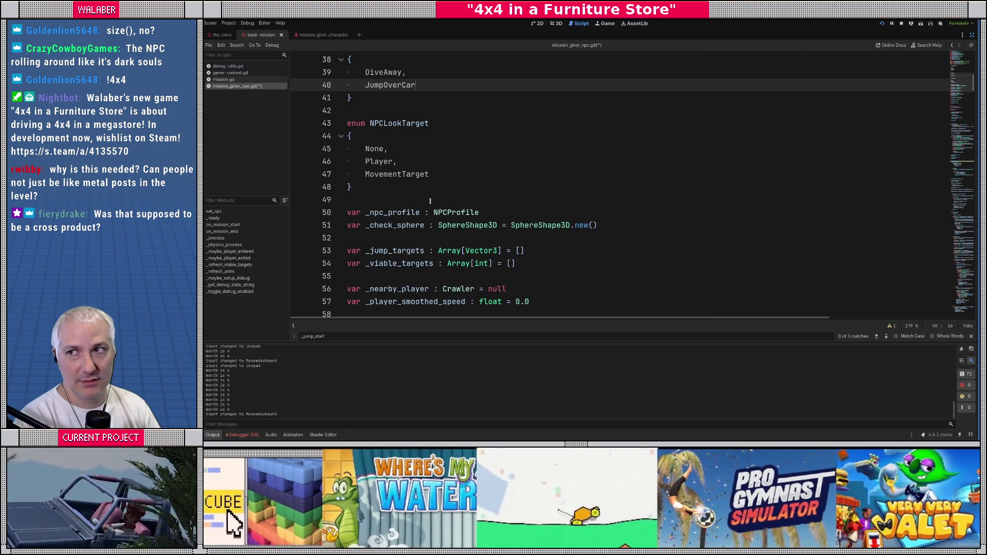
scroll(432, 205, down, 2)
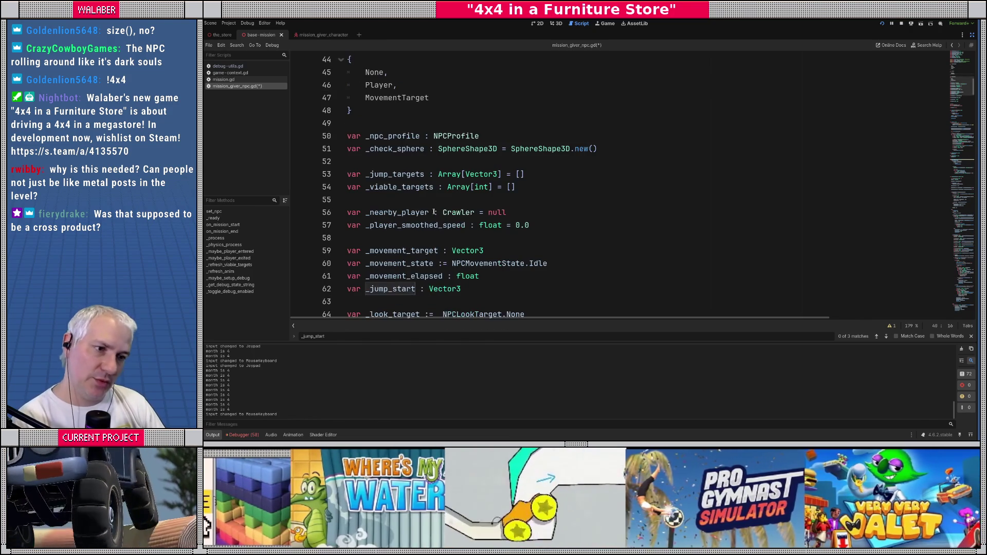
scroll(405, 199, down, 2)
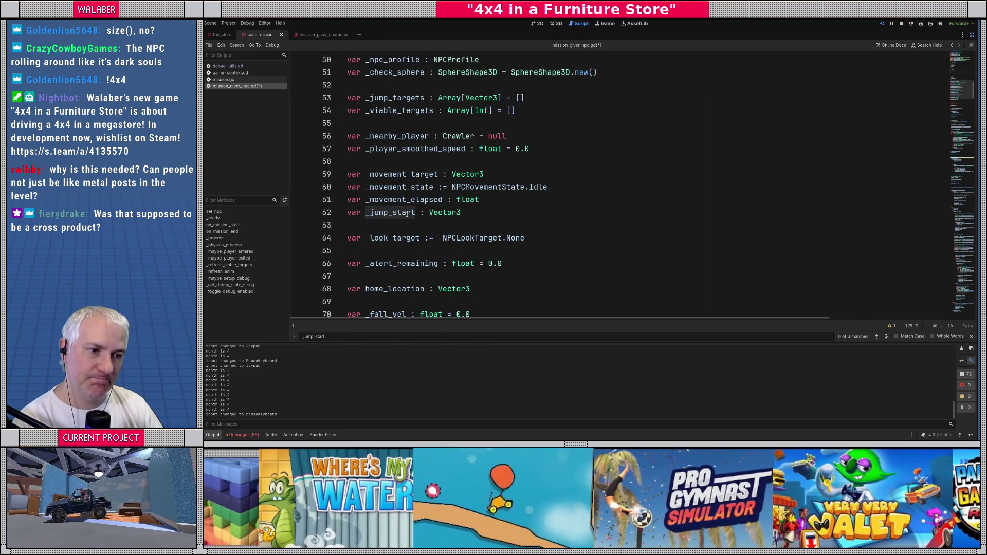
click(502, 198)
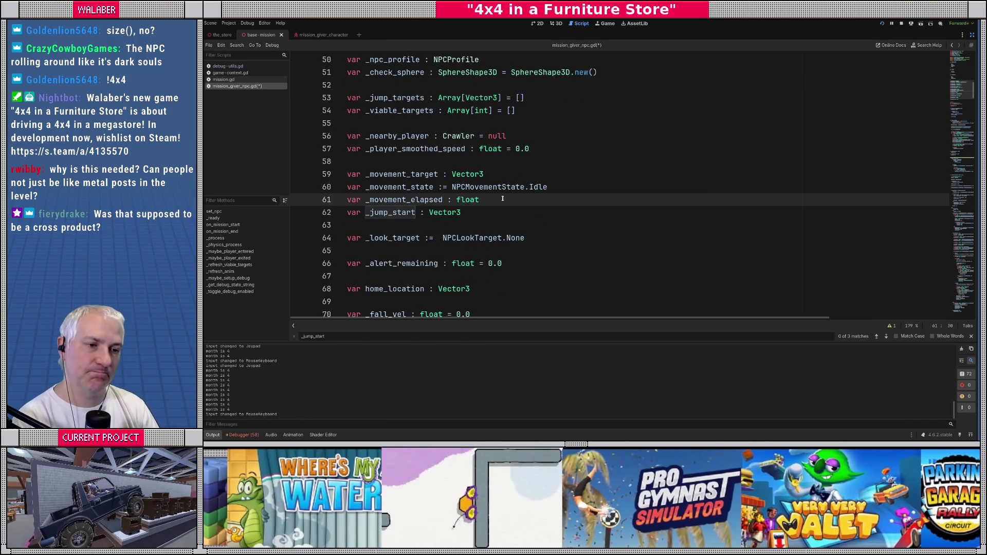
key(Return)
text(var _jump_s)
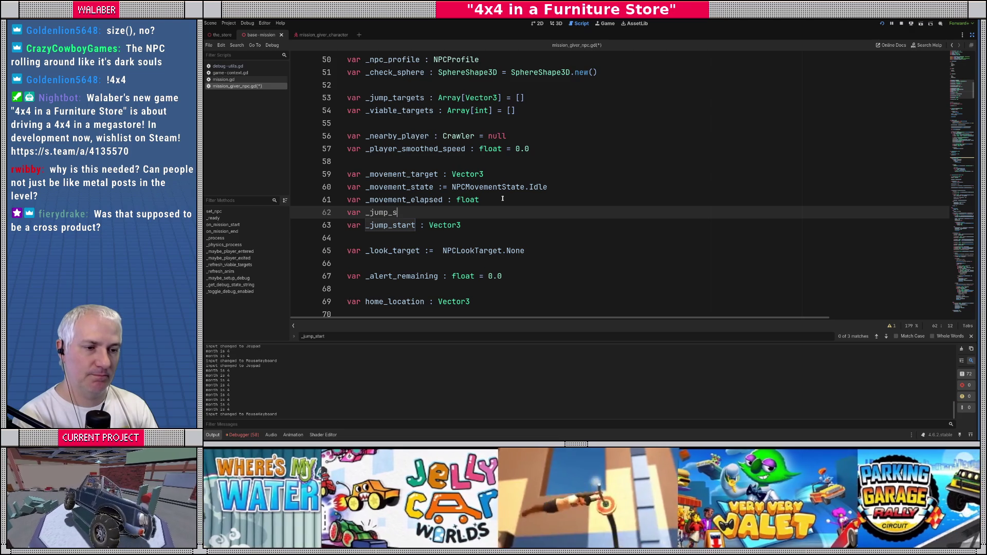
text(tyle )
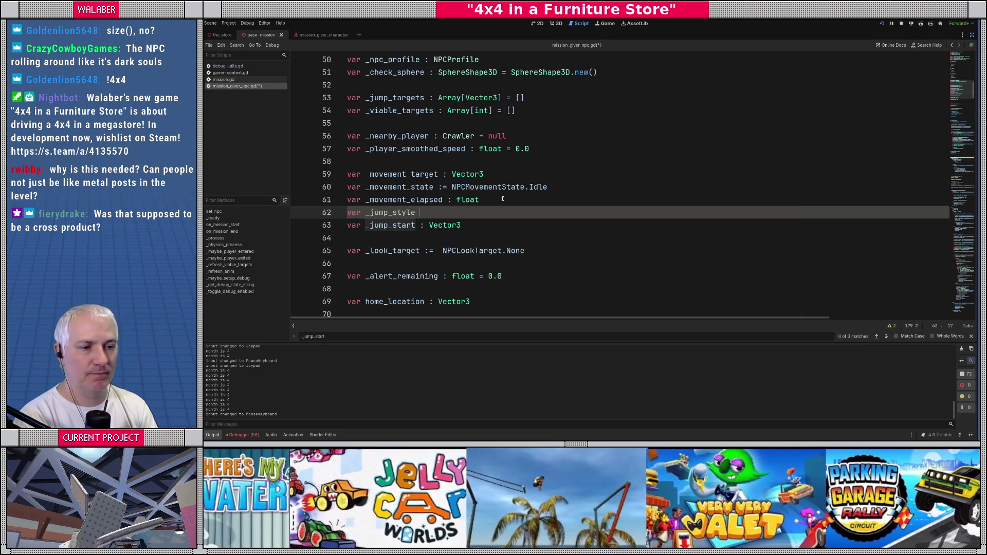
text(:= JumpStyle.)
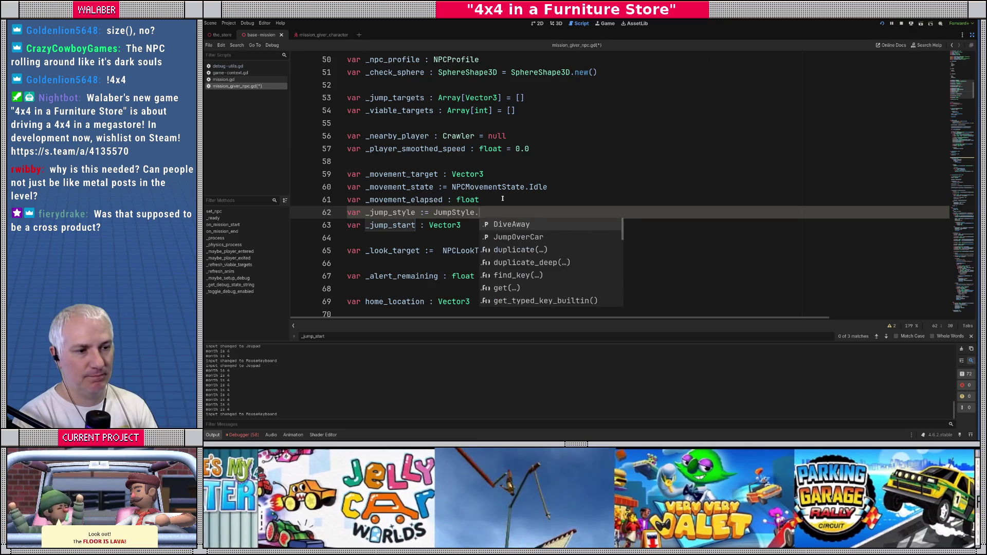
key(Return)
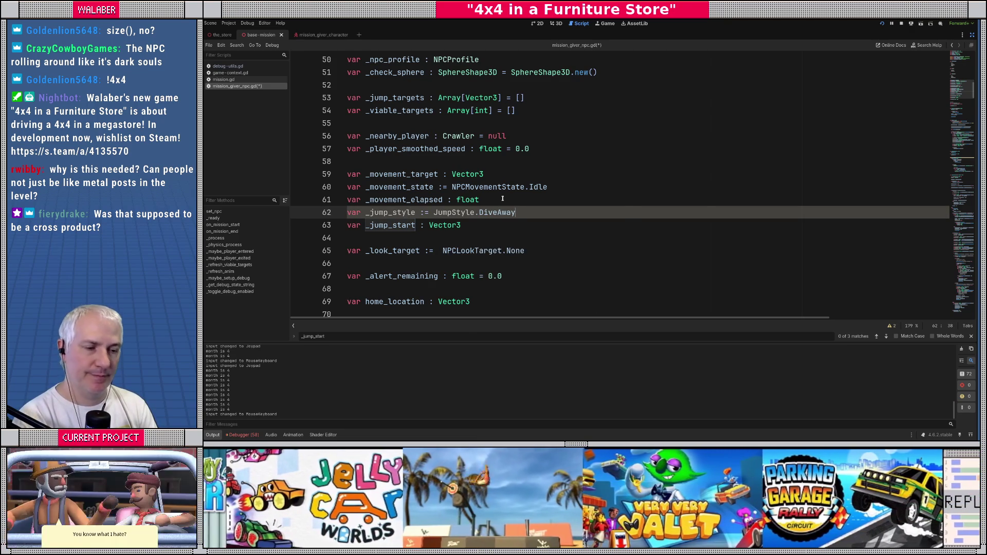
key(Down)
key(Return)
text(var _jump_midpo)
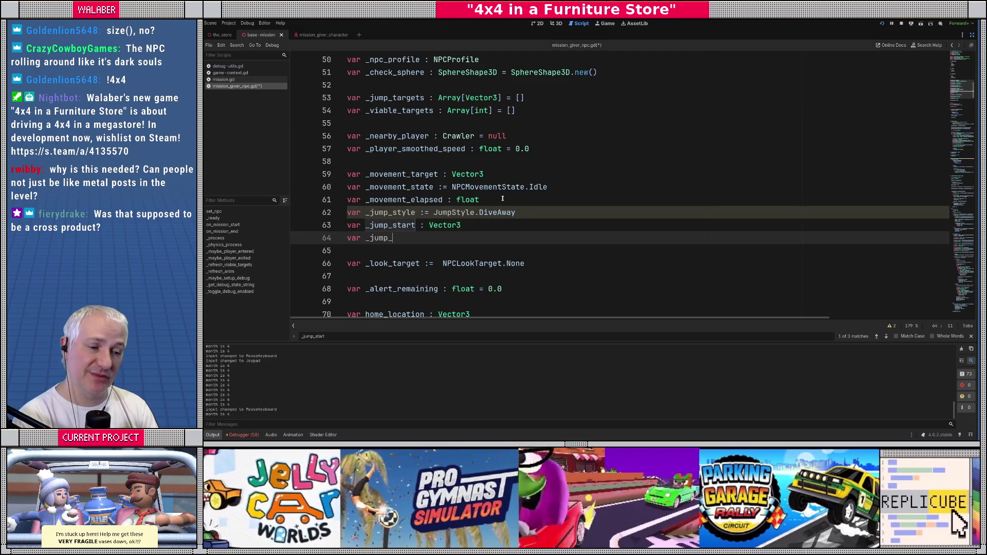
text(int : Vector3)
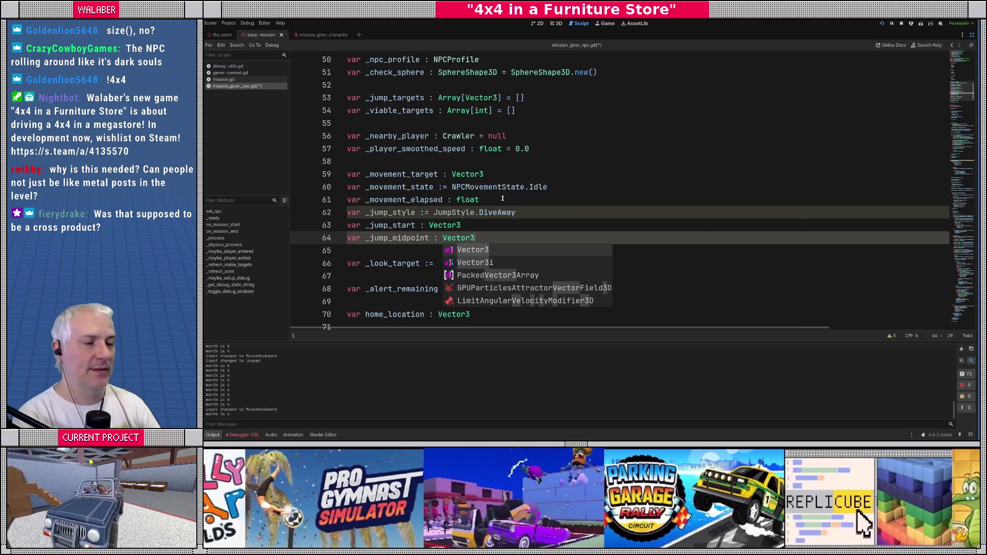
scroll(516, 194, up, 13)
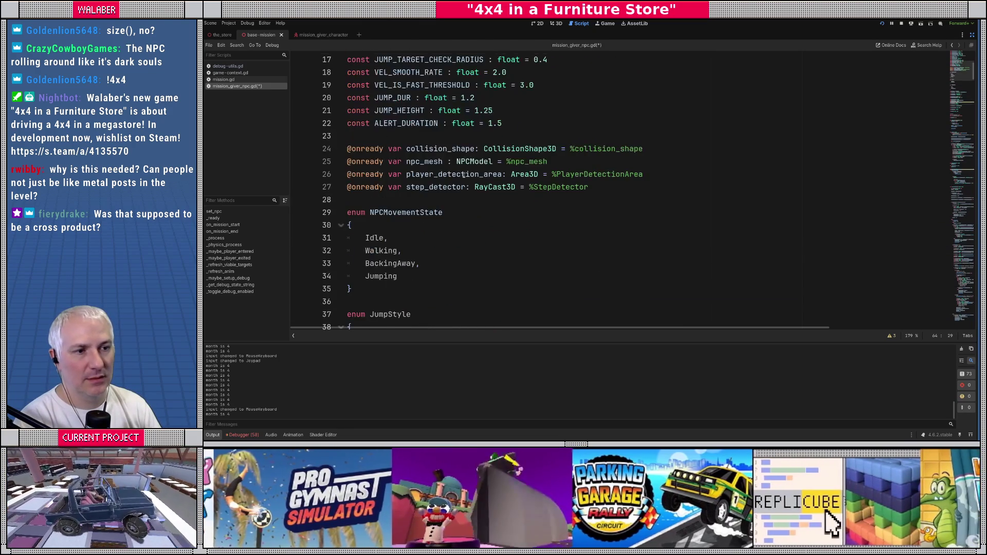
click(424, 187)
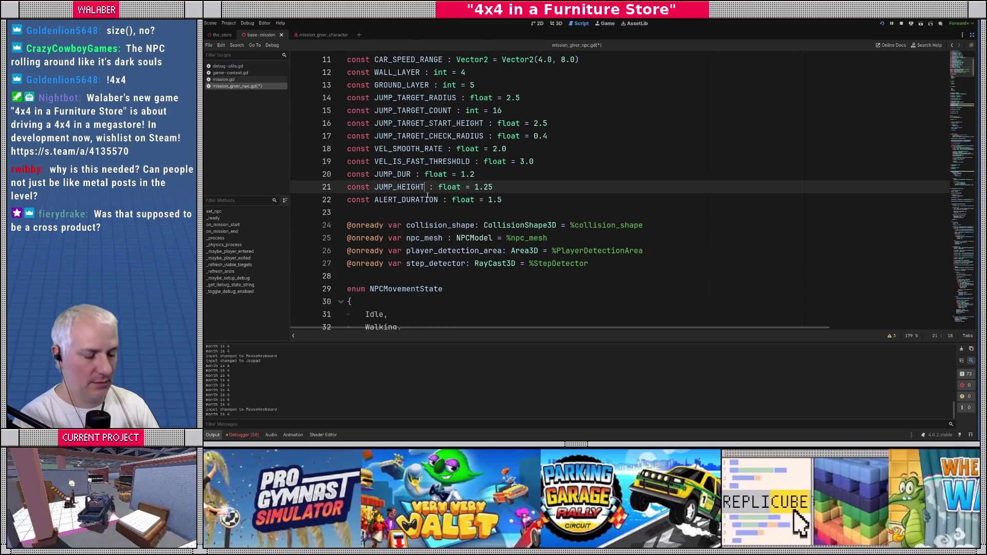
Rename the constant to JUMP_HEIGHT_DIVE, then delete that line plus the blank line and save
text(_DIVE)
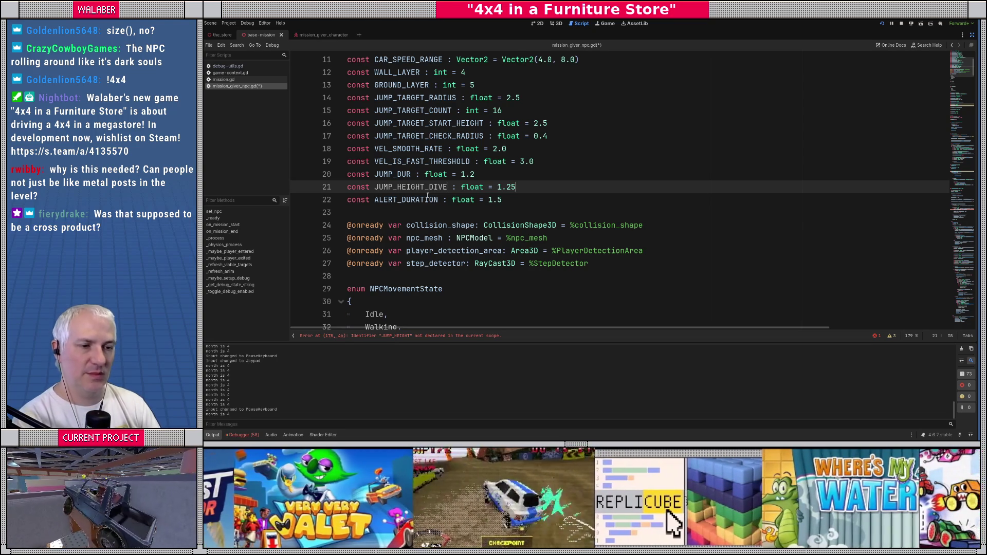
key(End)
key(shift+Home)
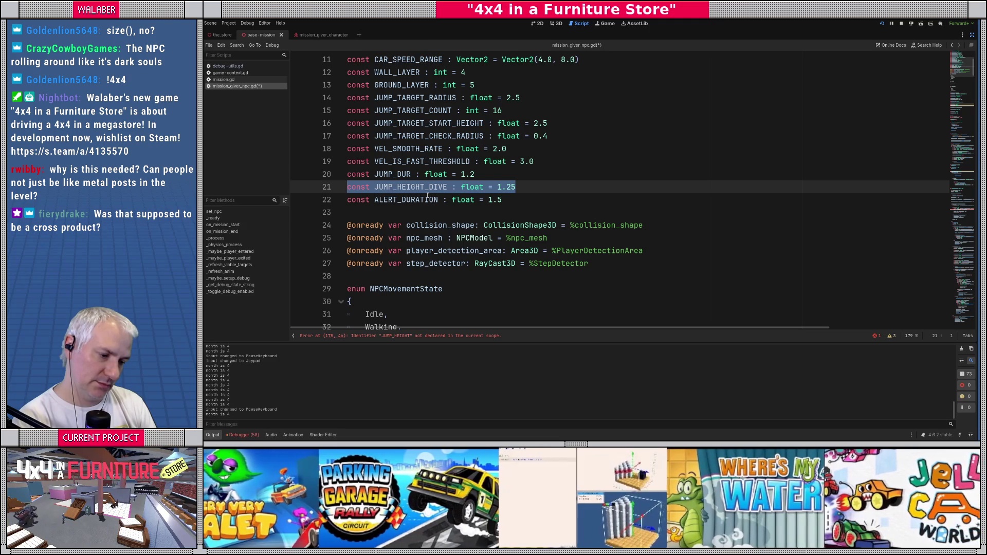
key(BackSpace)
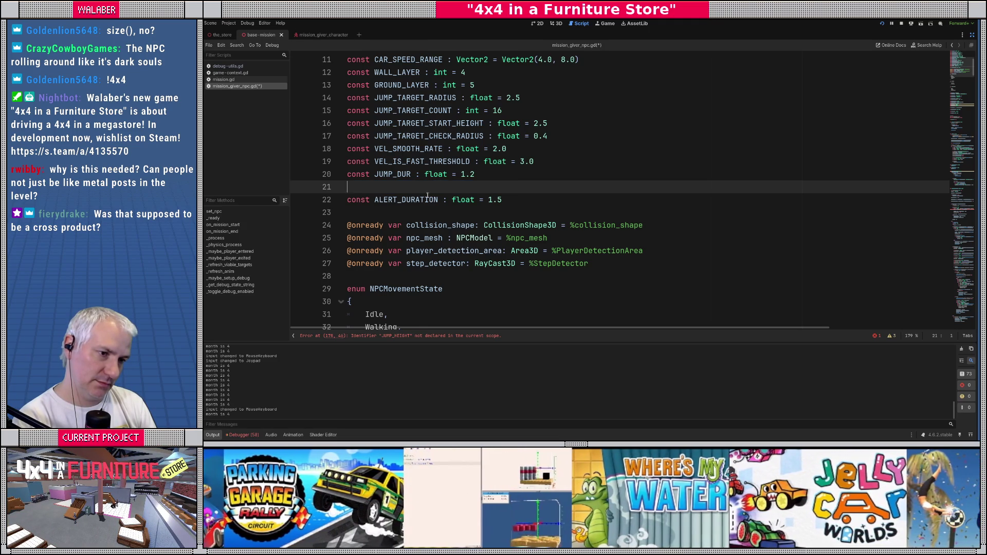
key(Delete)
key(ctrl+s)
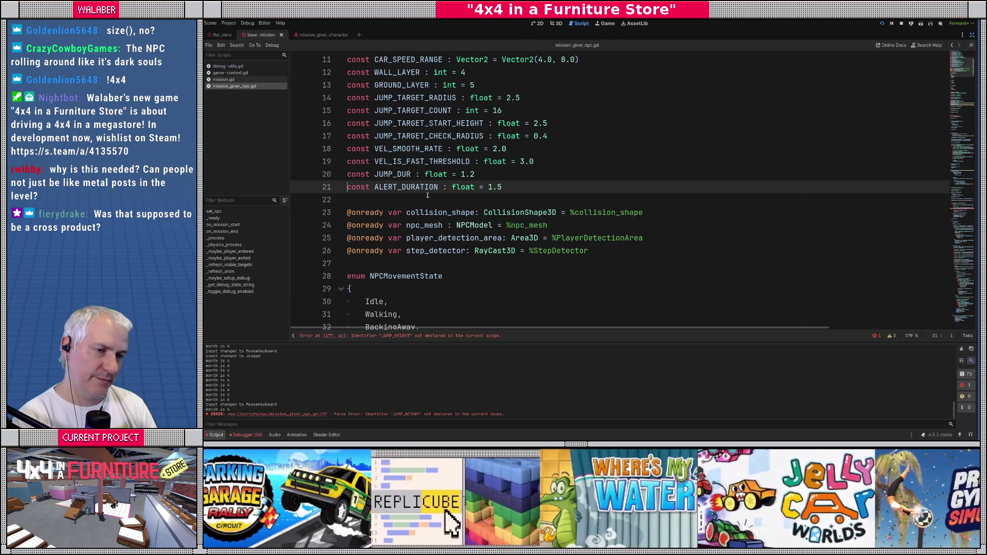
Hide the scene and file side panels for more editing room
click(972, 45)
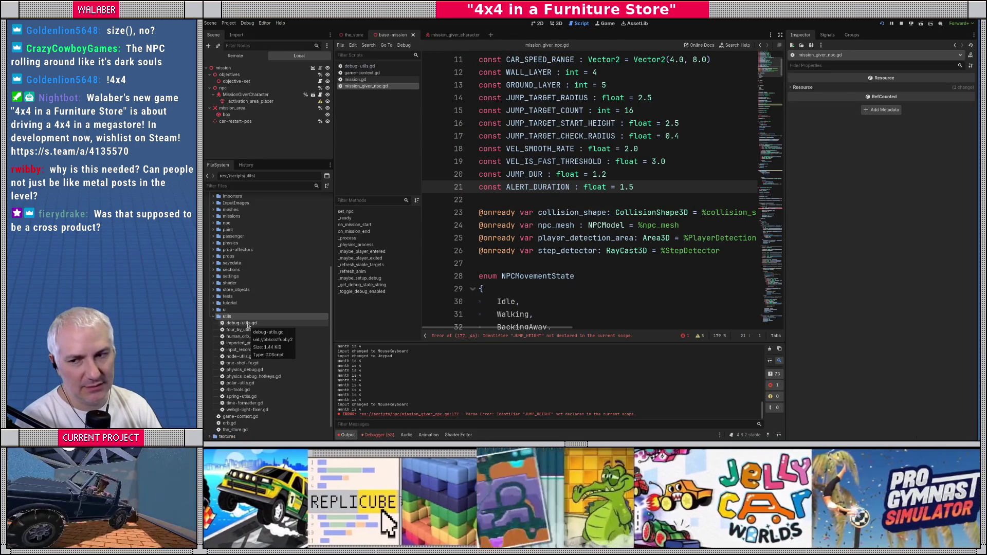
click(780, 34)
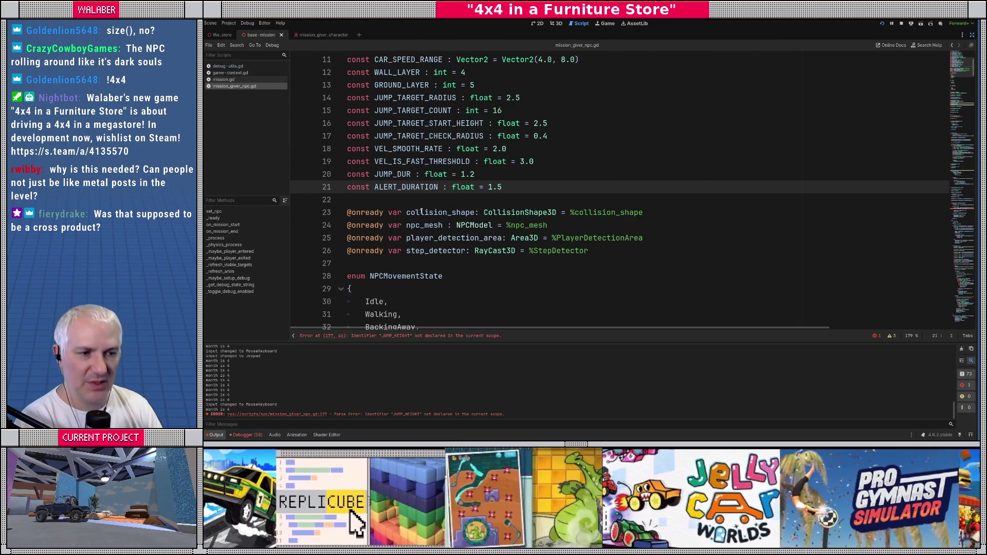
click(420, 212)
scroll(412, 199, down, 6)
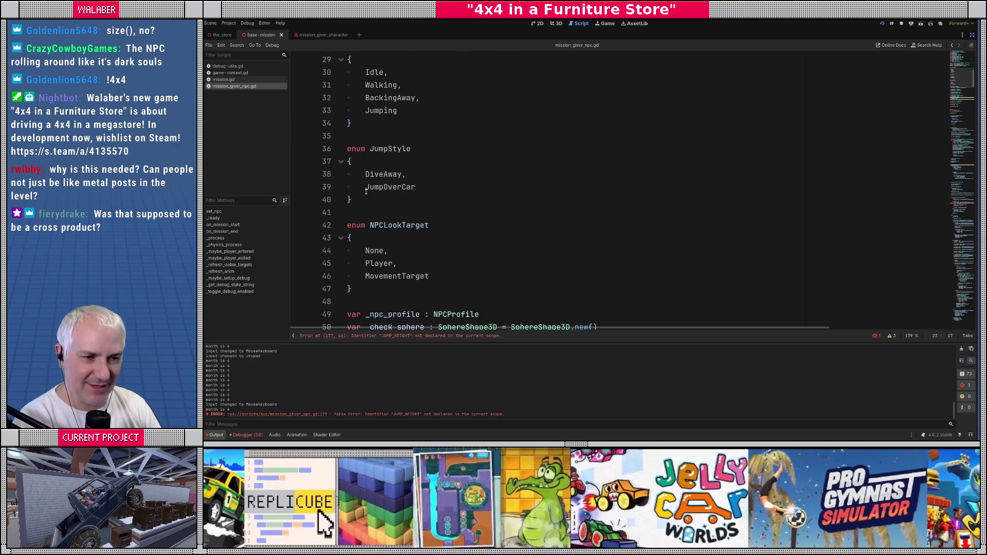
Review the JumpOverCar entry and the _jump_style variable below _jump_midpoint
click(379, 191)
scroll(379, 207, down, 2)
scroll(379, 207, down, 3)
scroll(400, 218, down, 3)
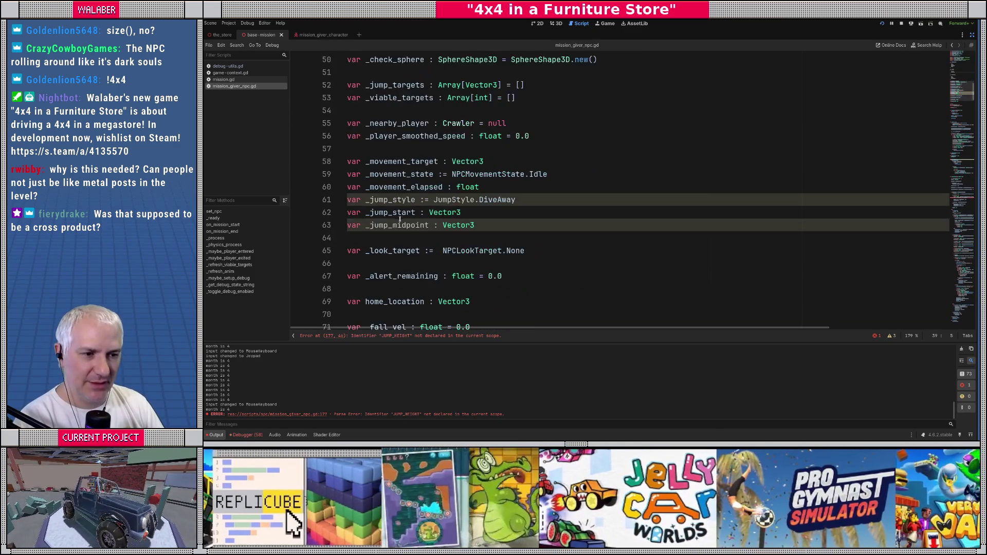
click(418, 237)
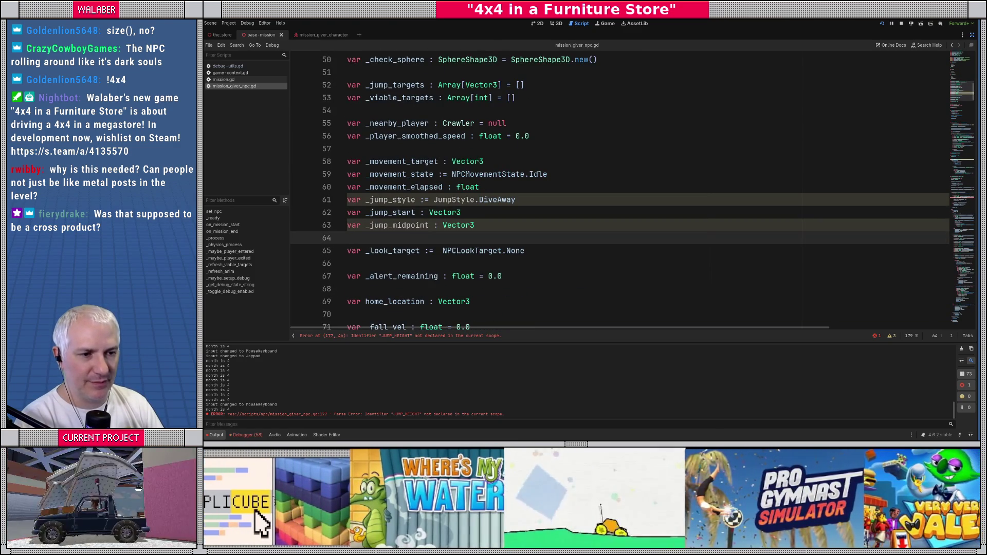
double_click(399, 200)
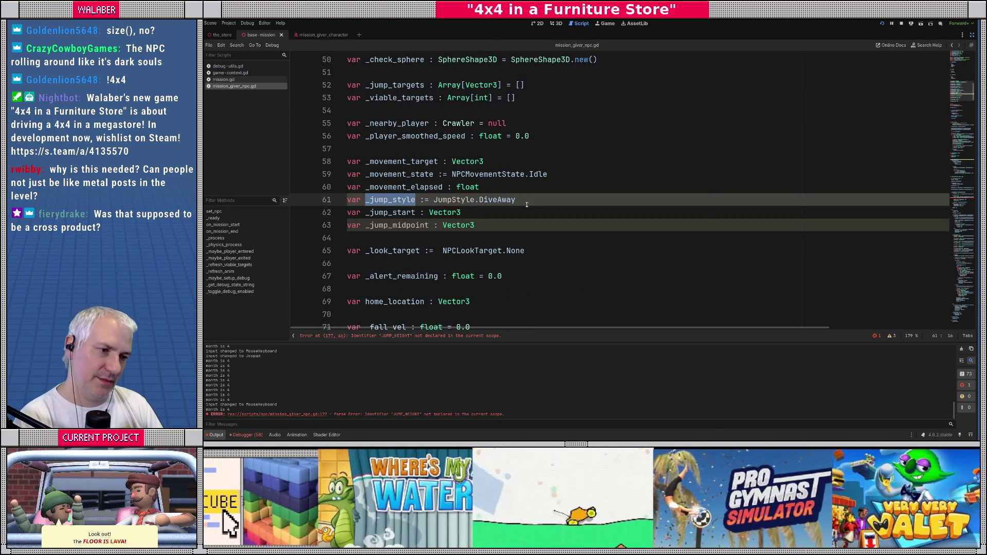
click(530, 204)
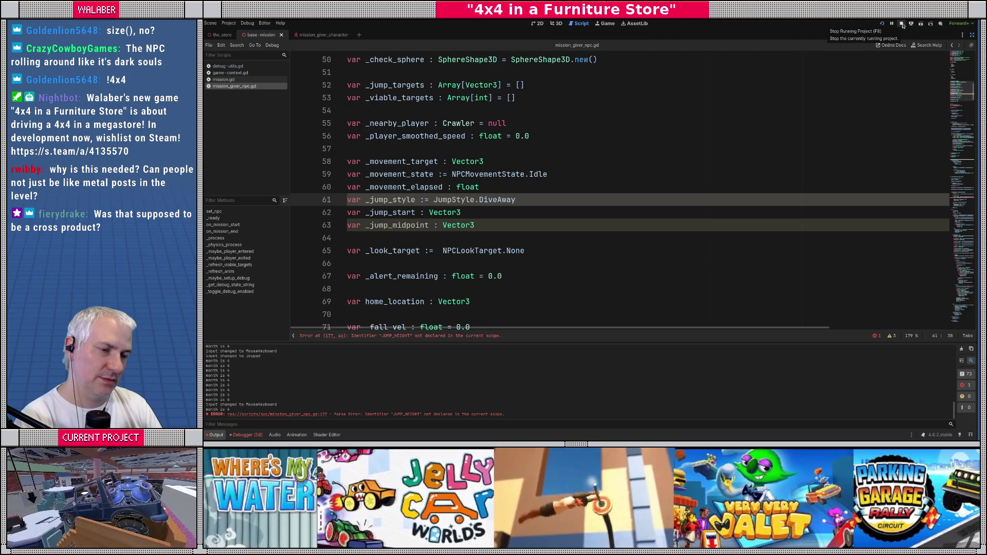
Stop the game from the toolbar and place the caret after the space_state line
click(903, 25)
scroll(478, 150, down, 8)
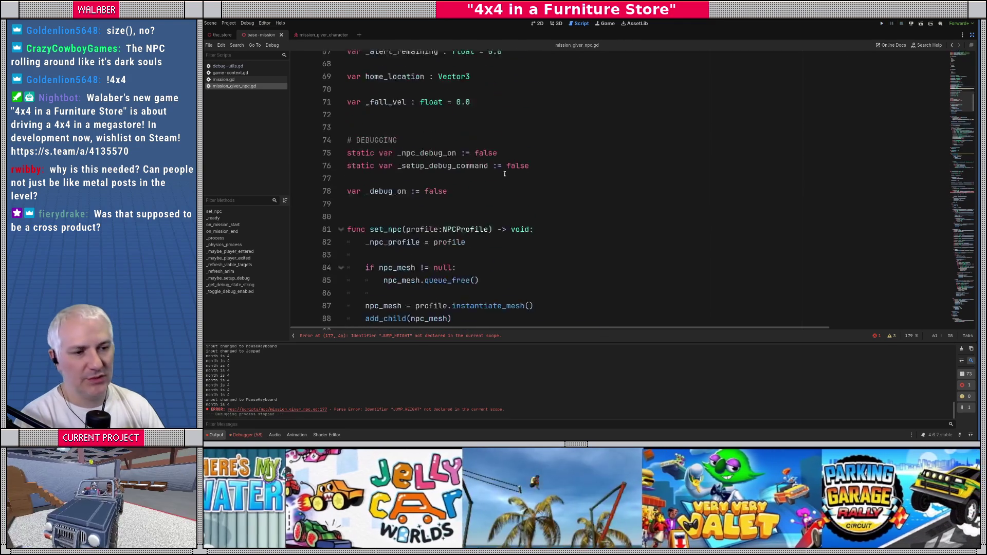
scroll(478, 150, down, 4)
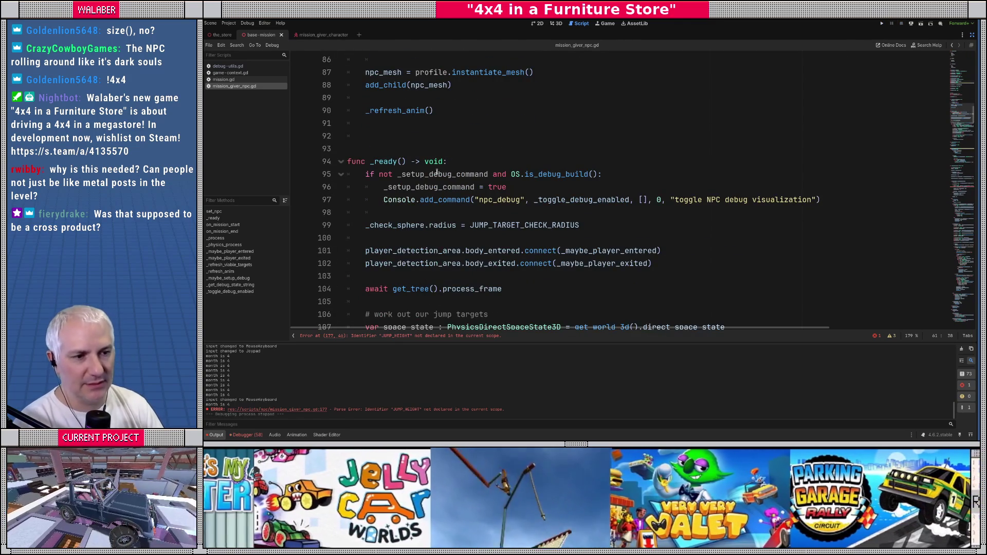
scroll(420, 163, down, 4)
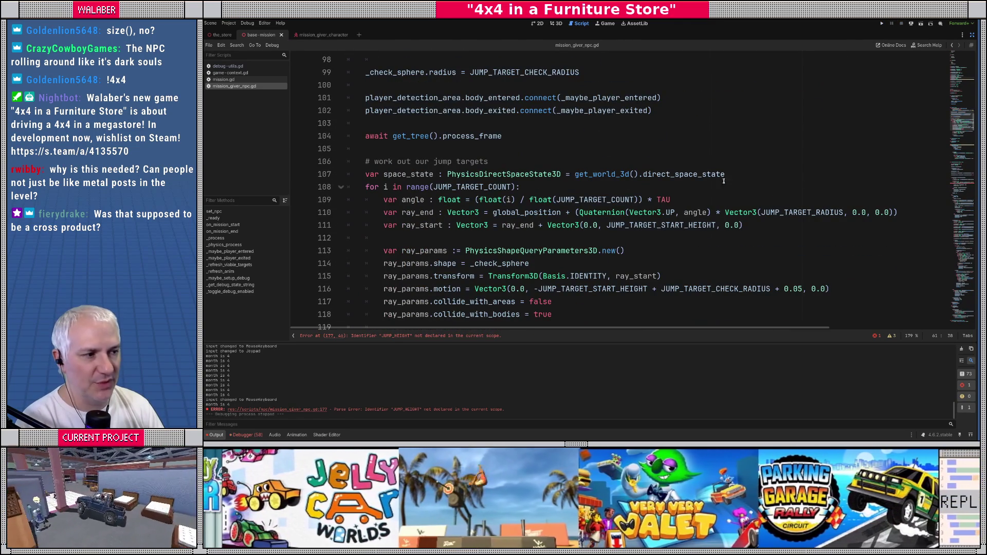
click(744, 174)
Add an outer 'for f : float in [0.5, 1.0, 1.33]:' loop and indent the existing loop body under it
key(Return)
text(for f in)
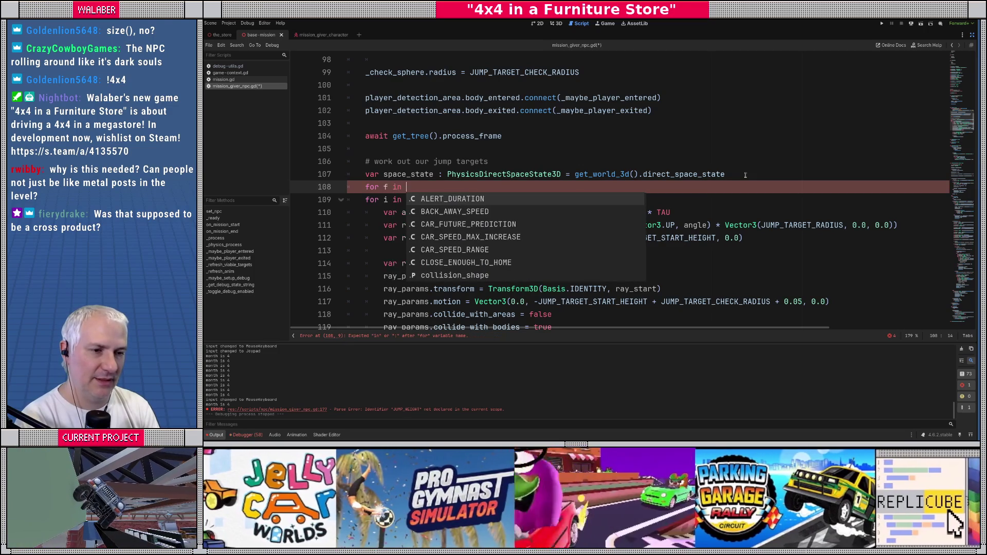
key(BackSpace)
key(BackSpace)
text(: float in [)
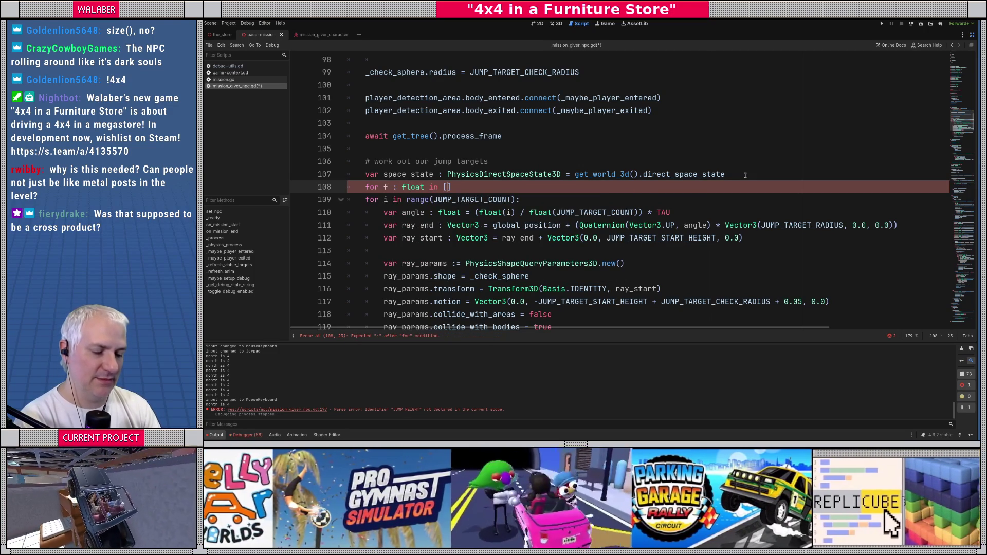
text(0.5, 1.0, )
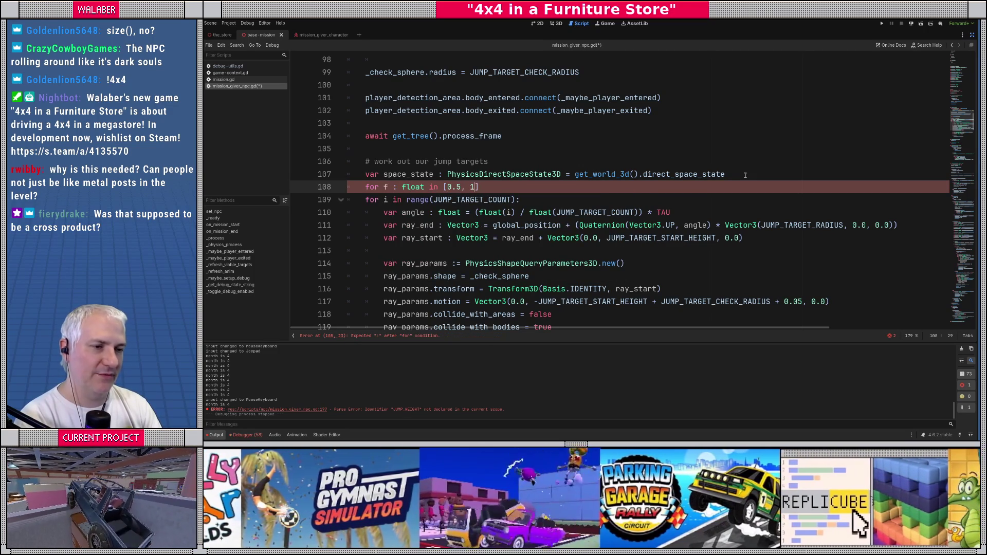
text(1.)
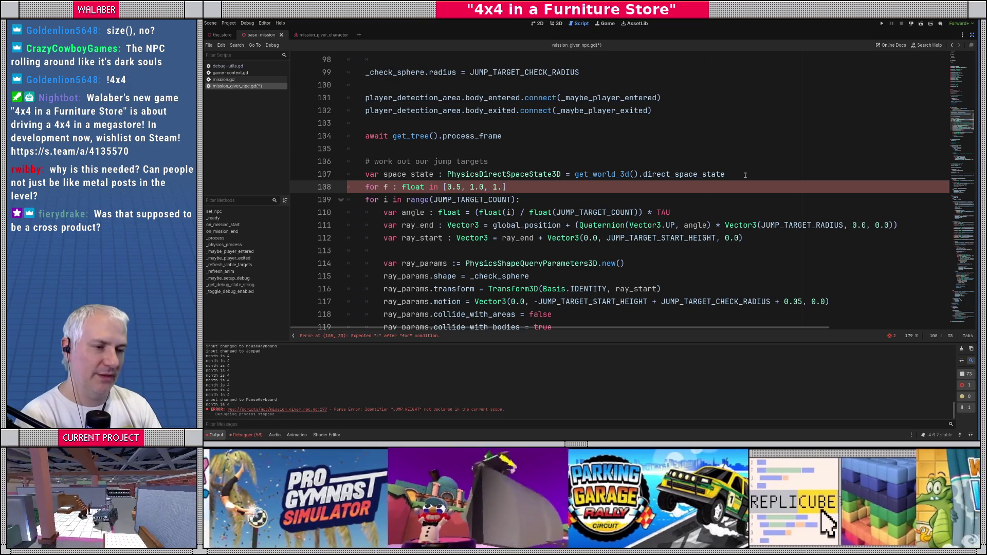
text(33]:)
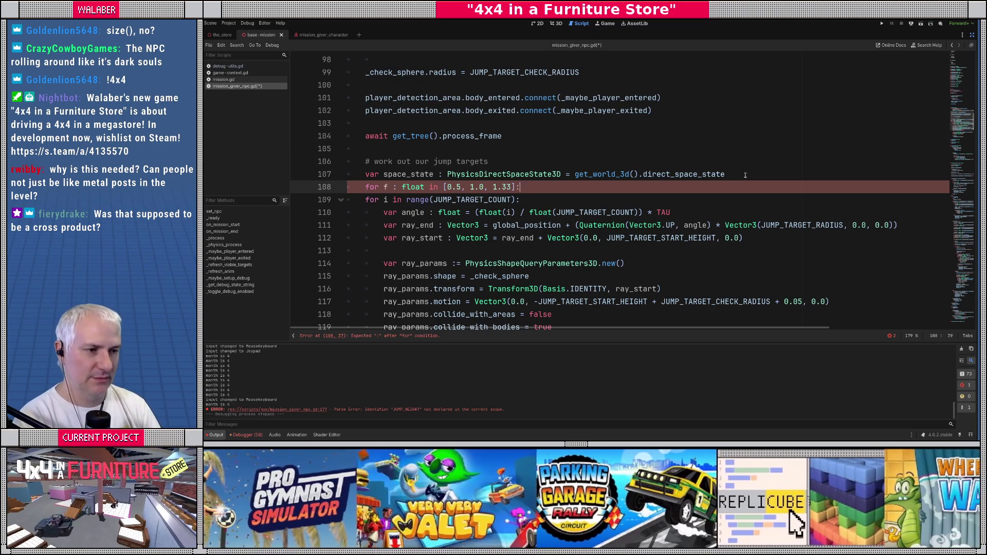
scroll(433, 124, down, 2)
click(363, 124)
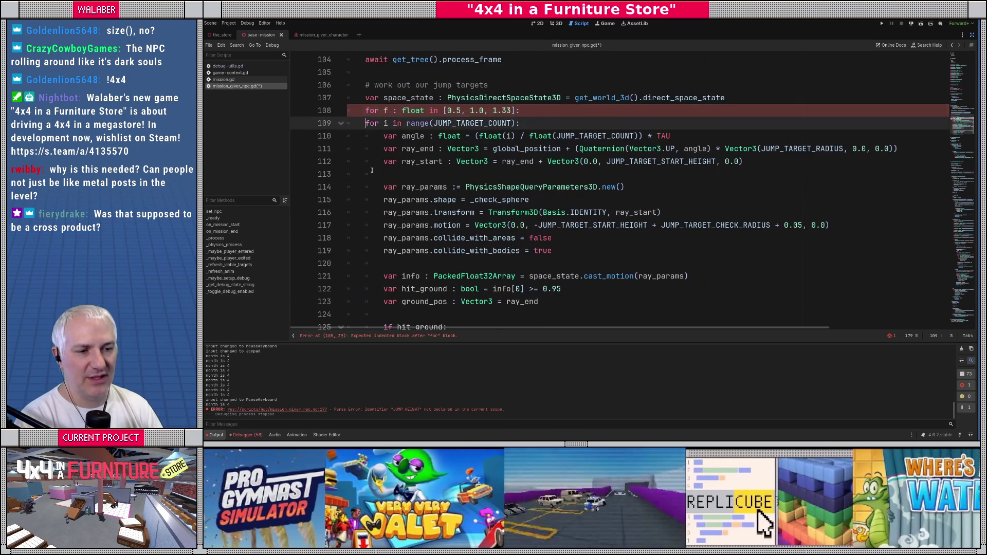
scroll(417, 205, down, 3)
mouse_move(575, 222)
mouse_down()
mouse_move(360, 62)
mouse_move(360, 123)
mouse_up()
key(Tab)
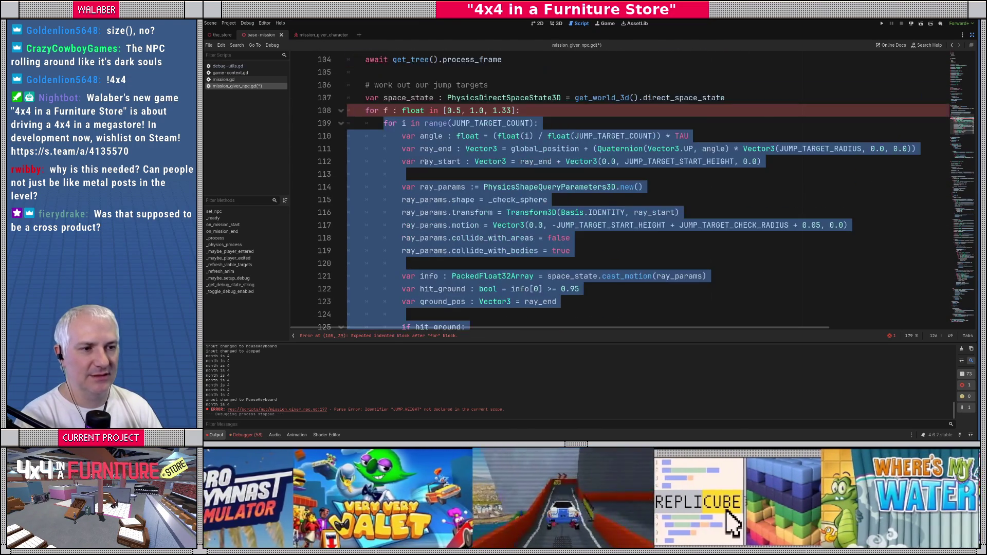
click(466, 110)
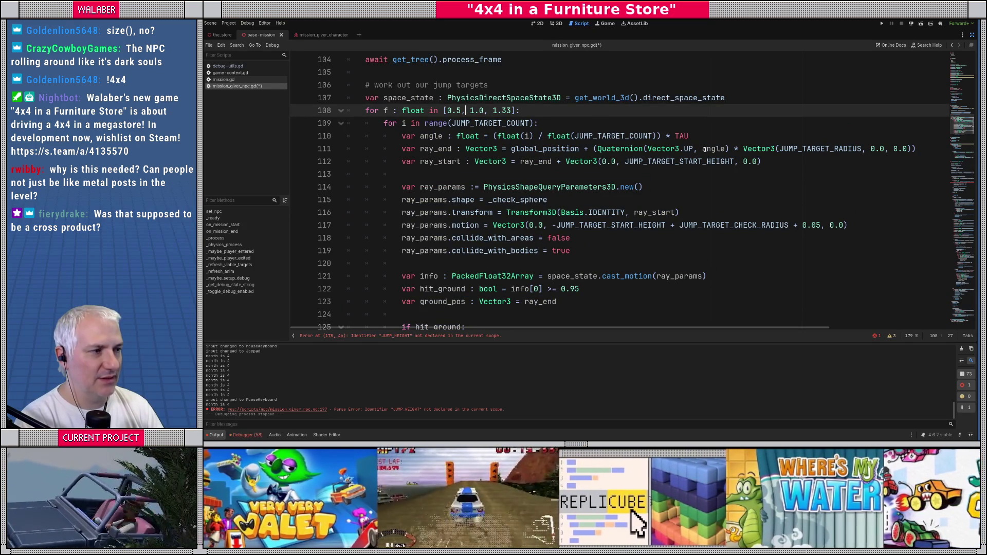
Scale the ray_end offset by appending '* f' after JUMP_TARGET_RADIUS
click(861, 149)
text(* f)
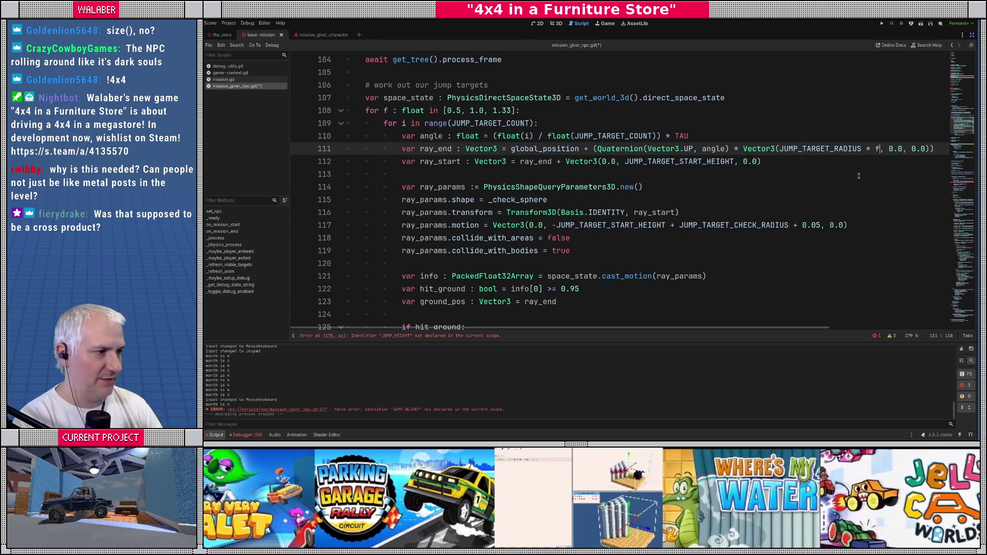
key(Escape)
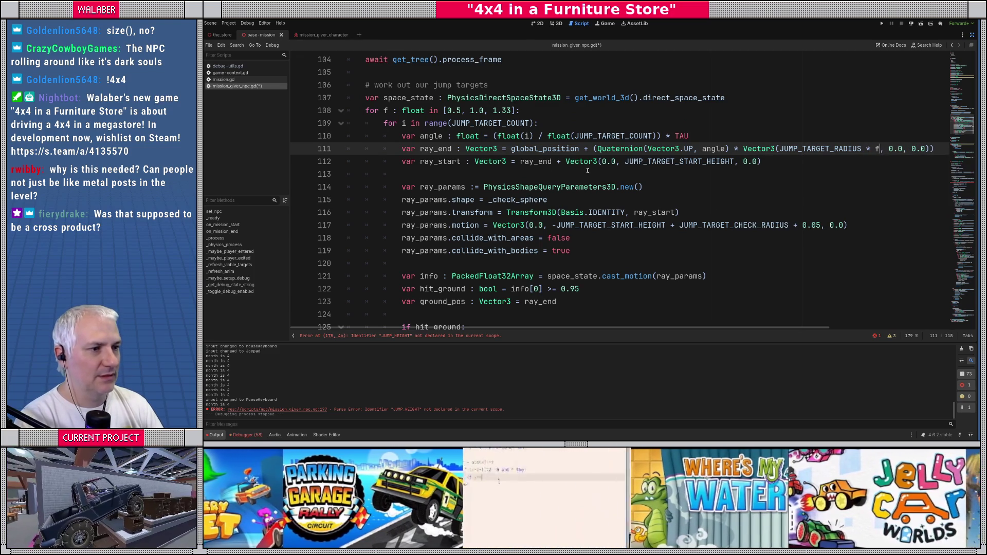
click(528, 174)
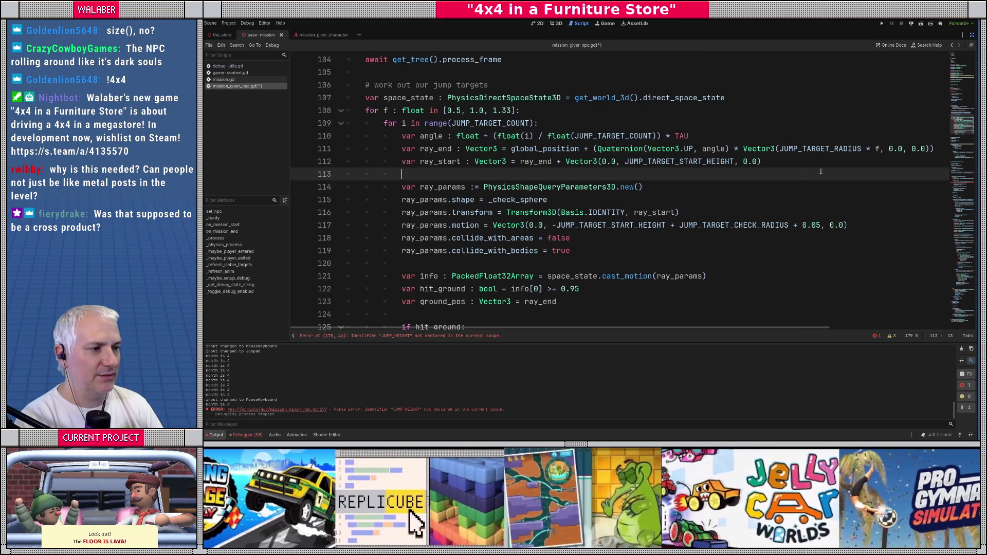
Check the JUMP_TARGET_RADIUS matches in the script, then run the game with F5
double_click(820, 148)
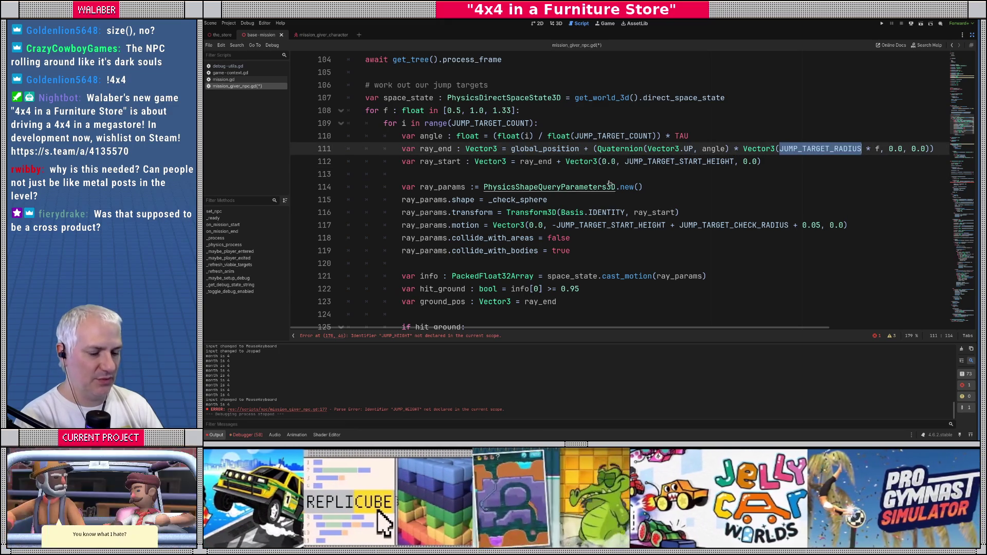
key(ctrl+f)
key(Return)
key(Return)
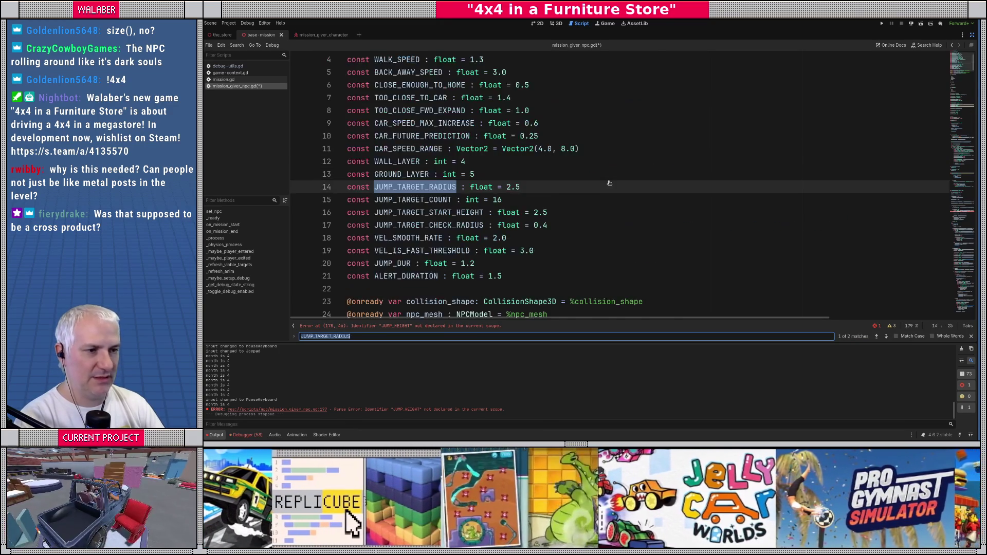
key(Return)
key(Return)
key(Escape)
click(447, 210)
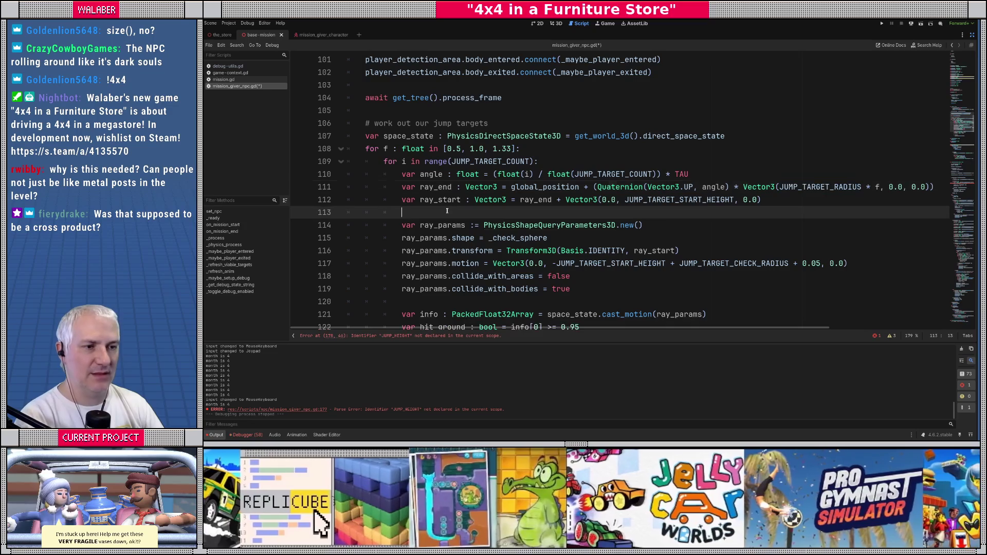
key(F5)
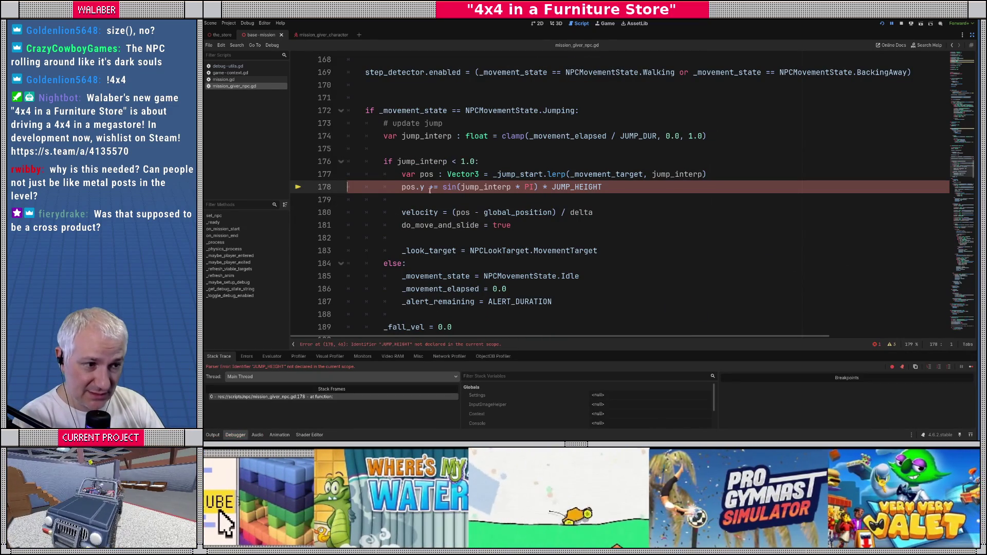
Delete line 178's pos.y statement that uses undeclared JUMP_HEIGHT and resume the game
click(399, 187)
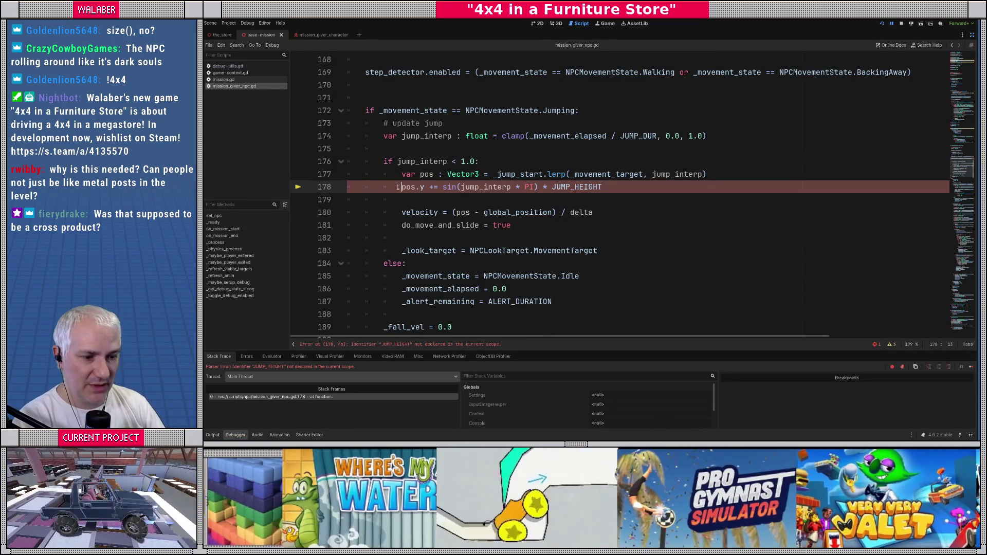
key(shift+End)
key(Delete)
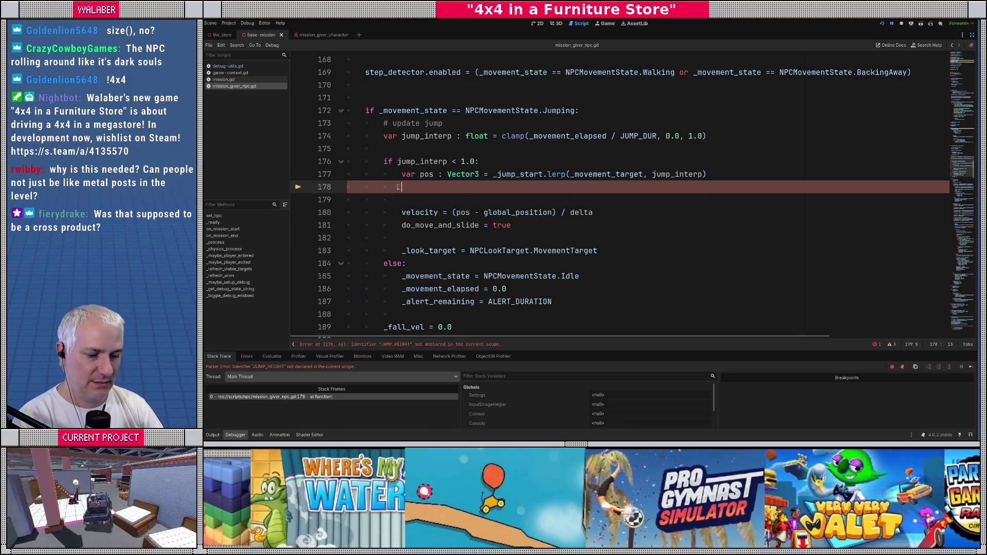
key(F5)
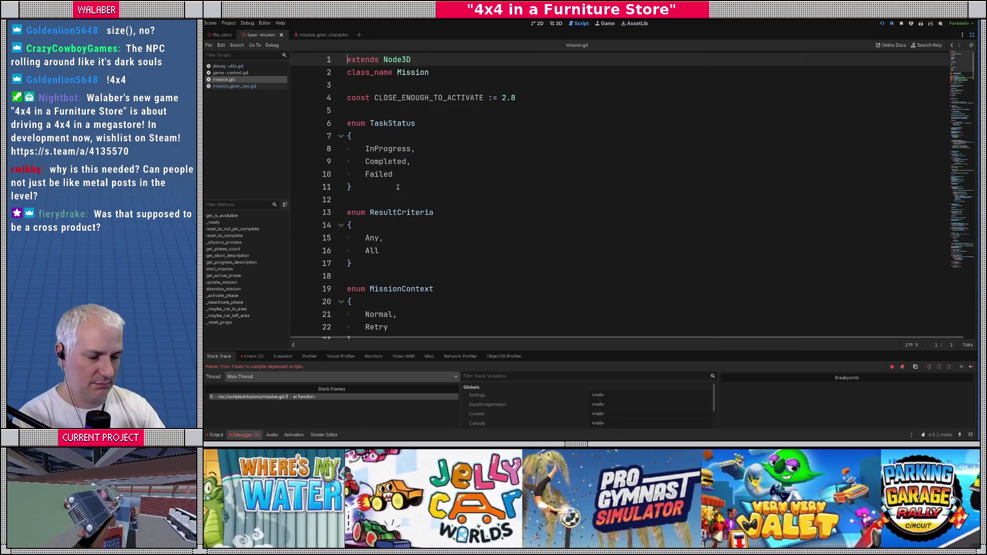
Stop the broken session, reopen mission_giver_npc.gd and relaunch the game with F5
key(F8)
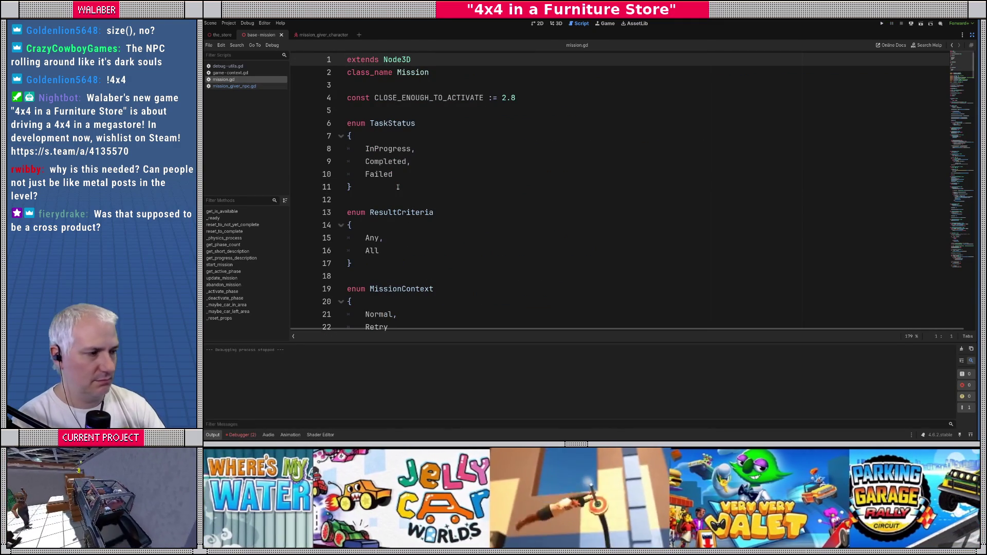
click(235, 86)
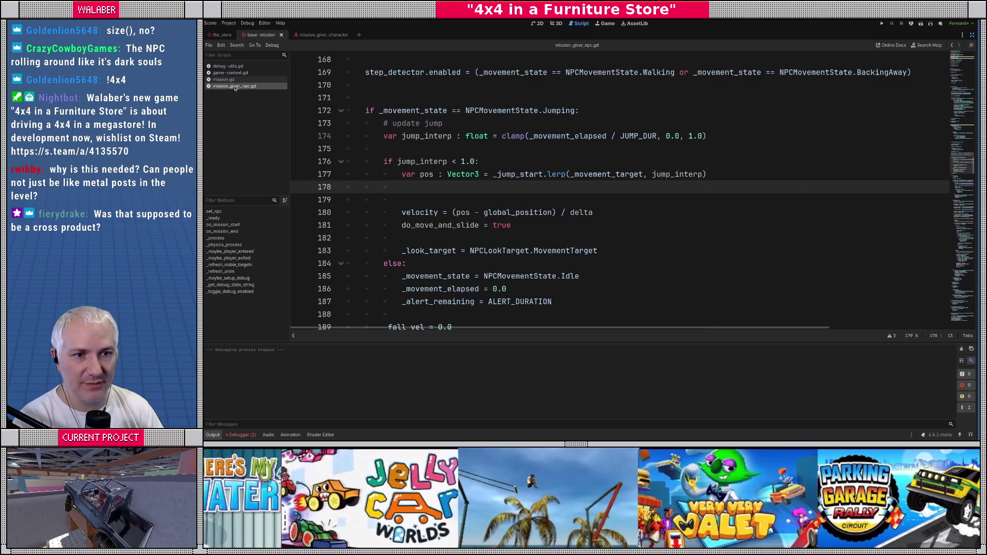
click(957, 255)
mouse_move(957, 254)
mouse_down()
mouse_move(957, 309)
mouse_move(957, 142)
mouse_up()
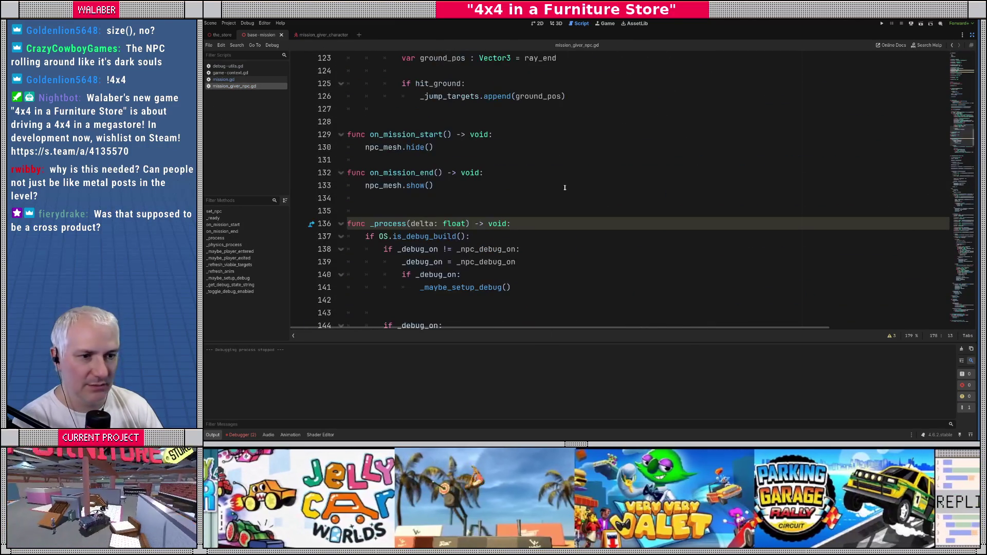
click(564, 187)
key(F5)
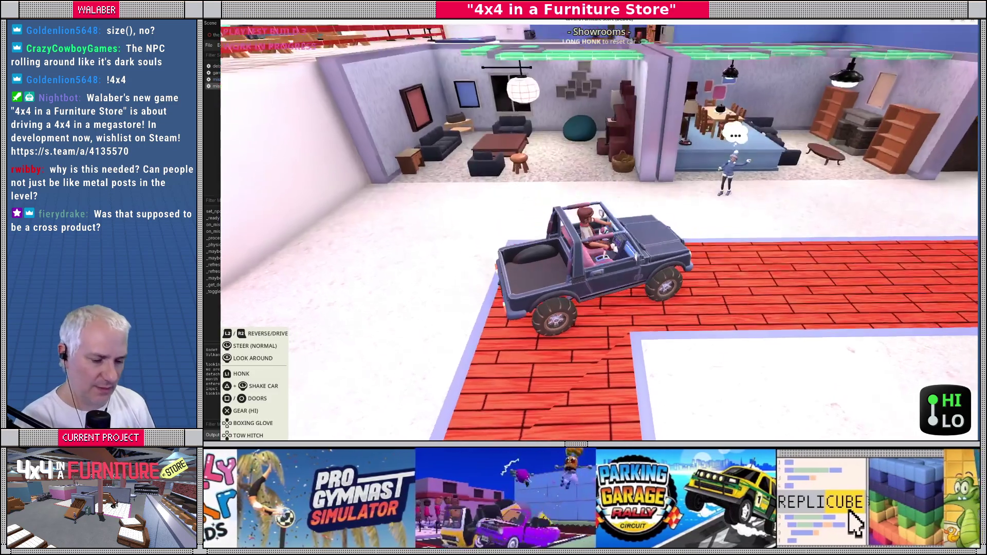
Enable npc_debug from the in-game console to show the NPC's green and red jump-target spheres
key(grave)
text(npc_debug)
key(Return)
key(grave)
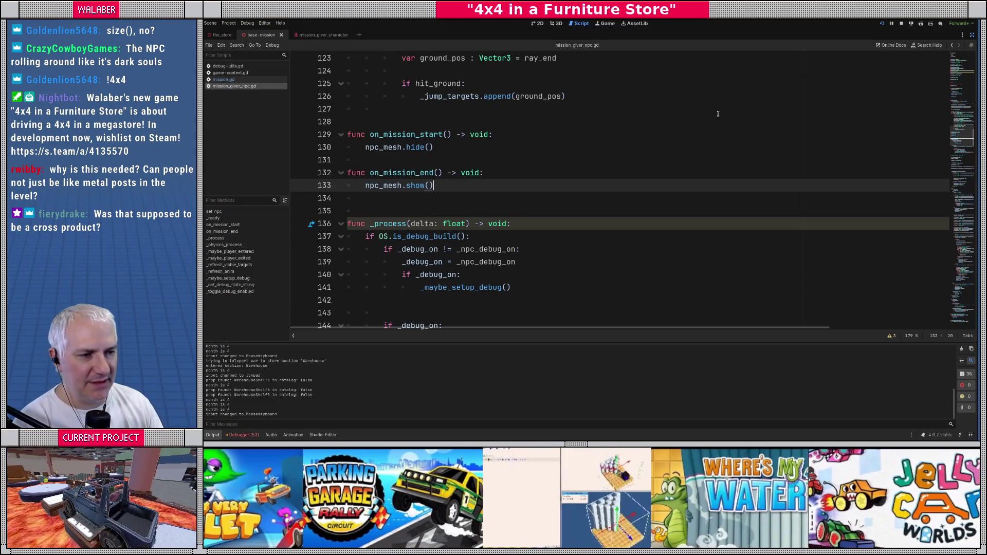
click(718, 114)
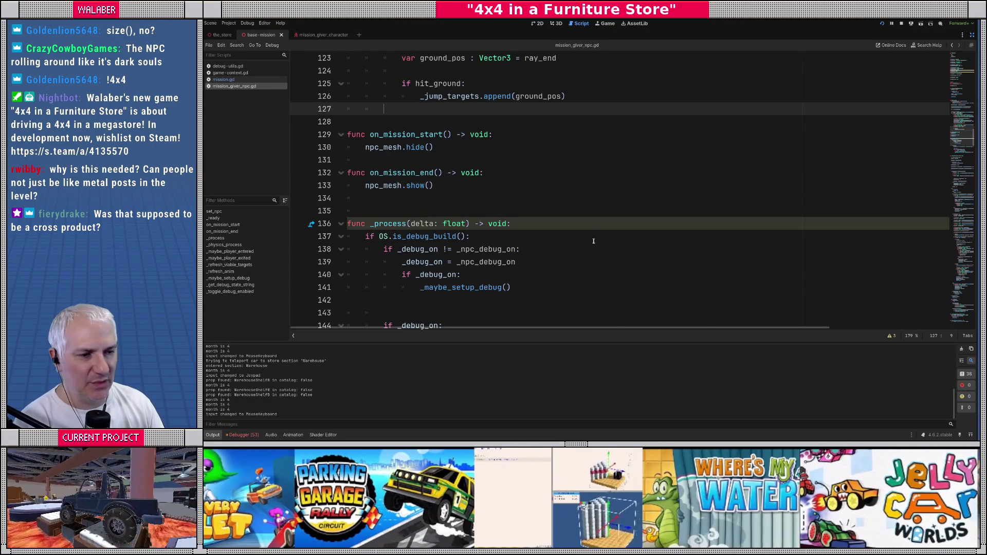
Drag the Output splitter down to enlarge the code view, placing the caret on lines 136 and 134
drag(606, 342, 589, 358)
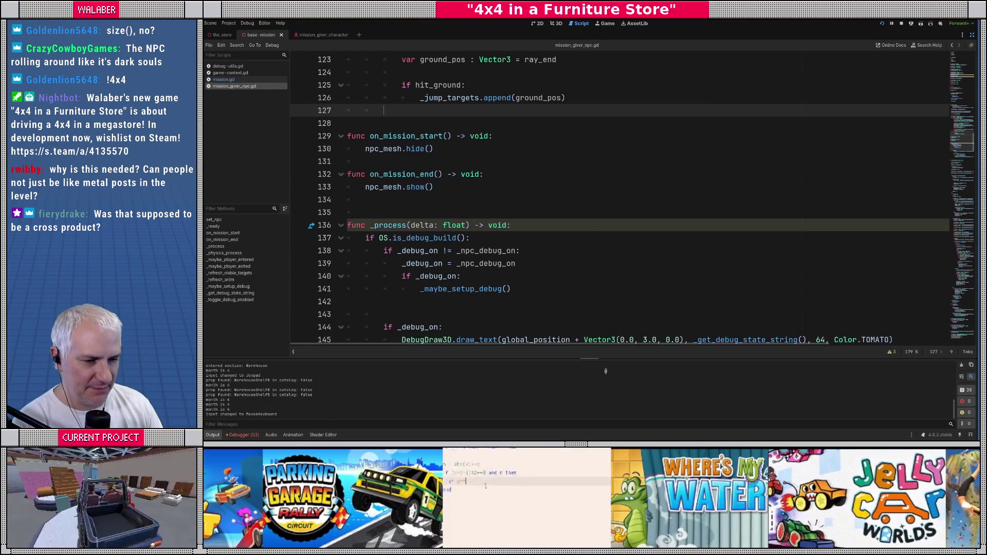
click(582, 230)
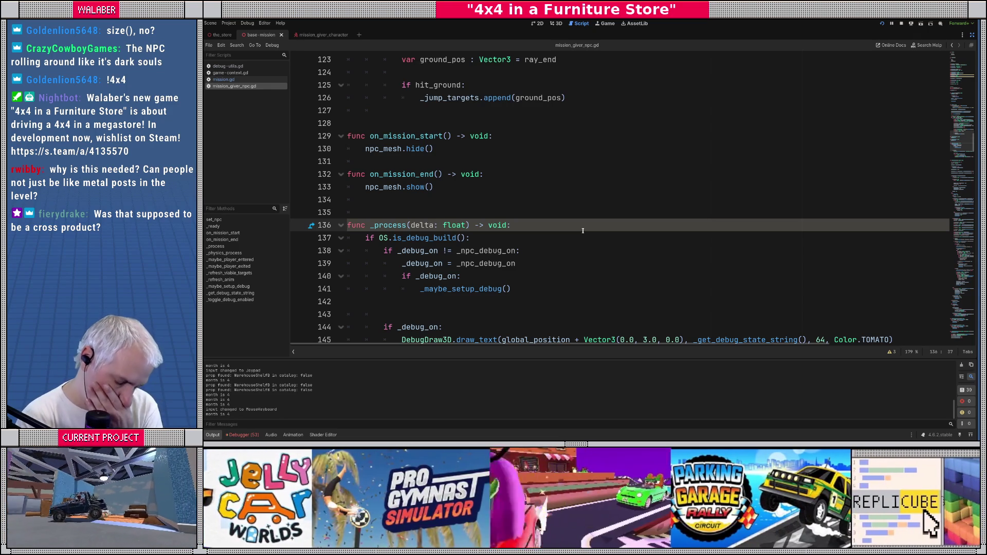
click(453, 198)
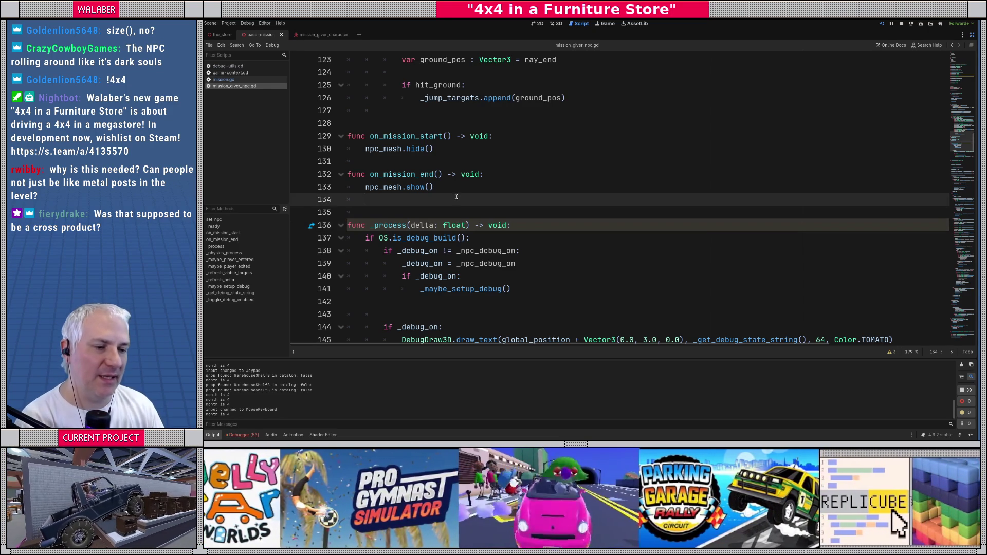
Search the script and jump to the _refresh_viable_targets definition
scroll(443, 202, down, 4)
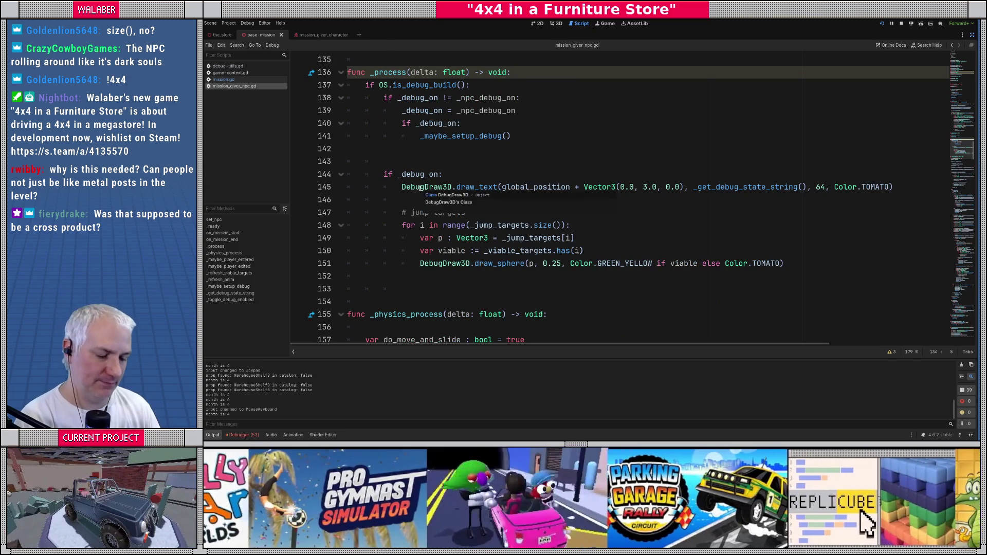
key(ctrl+f)
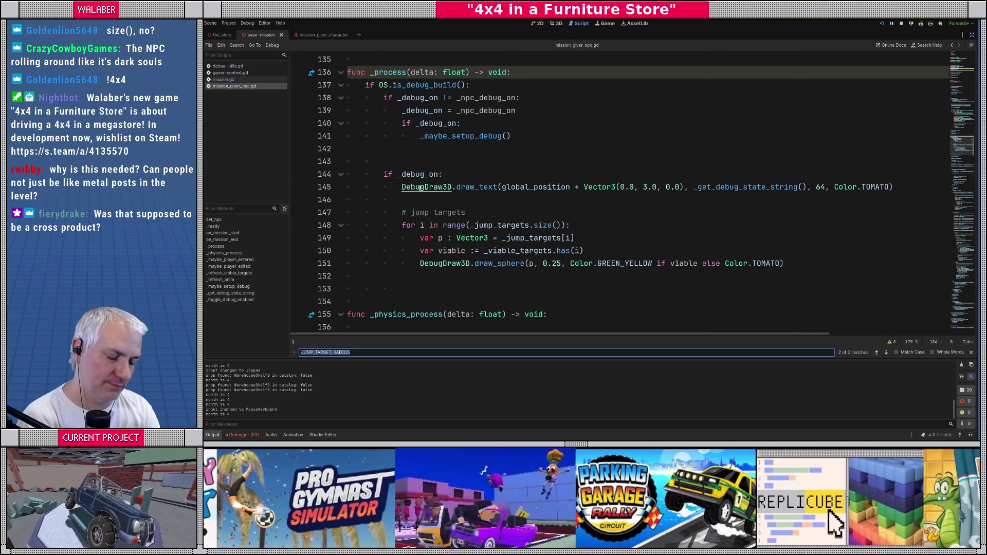
text(valid)
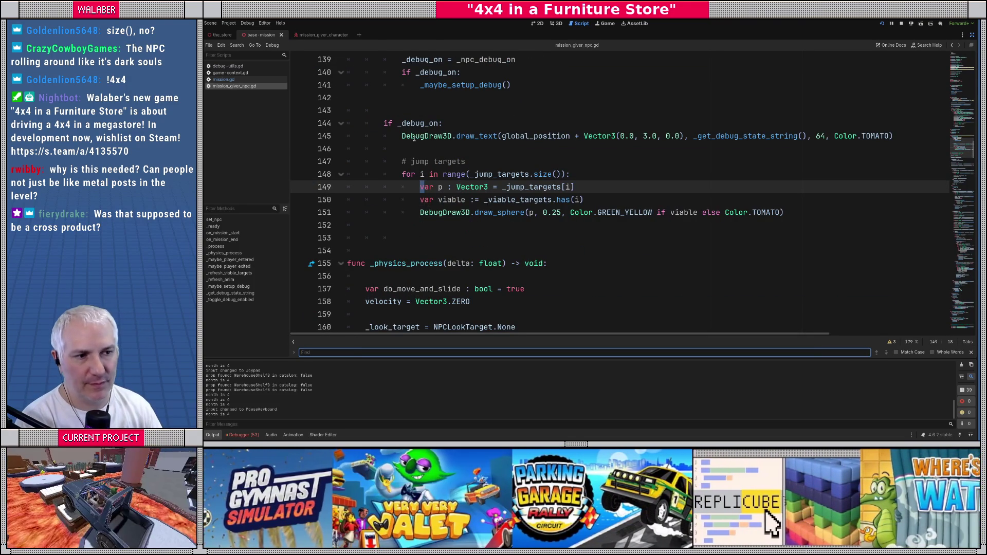
text(refresh)
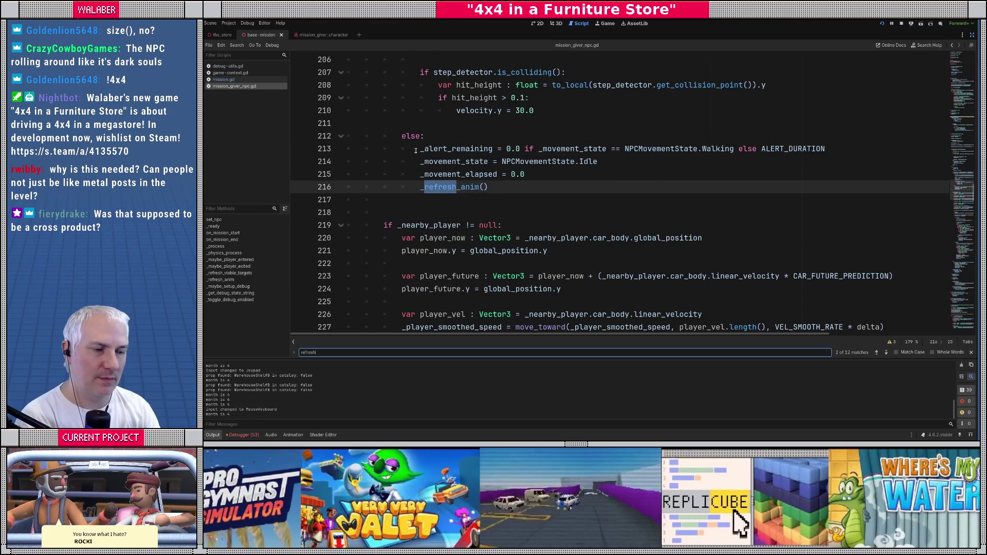
text(_v)
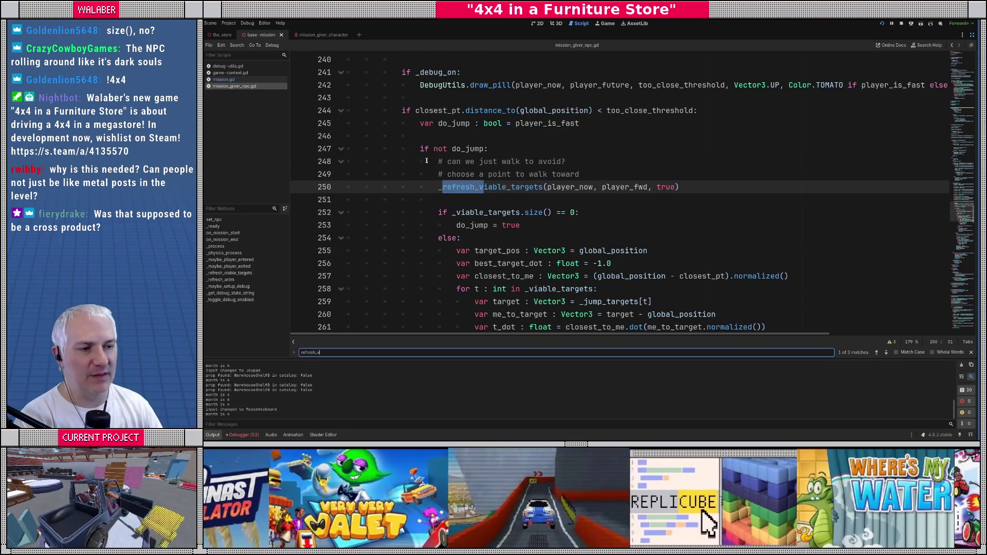
ctrl+click(472, 191)
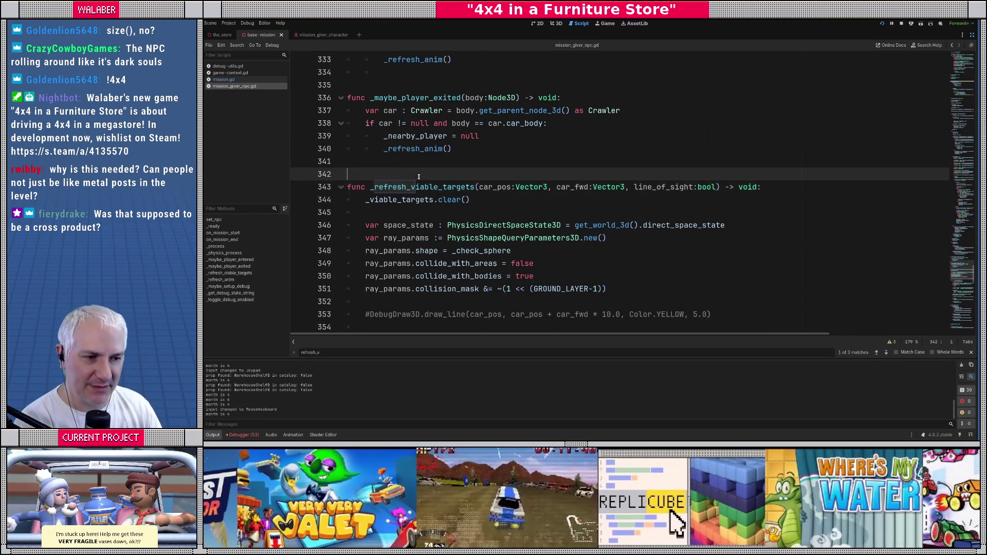
Comment out the if _debug_on and DebugDraw3D.draw_cylinder_ab lines with #
scroll(364, 220, down, 8)
scroll(364, 220, down, 2)
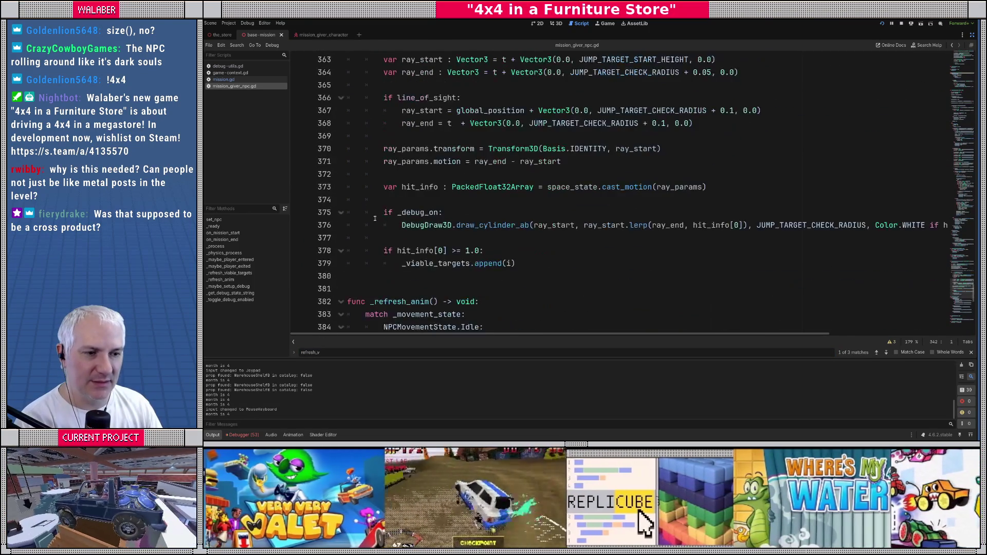
click(385, 213)
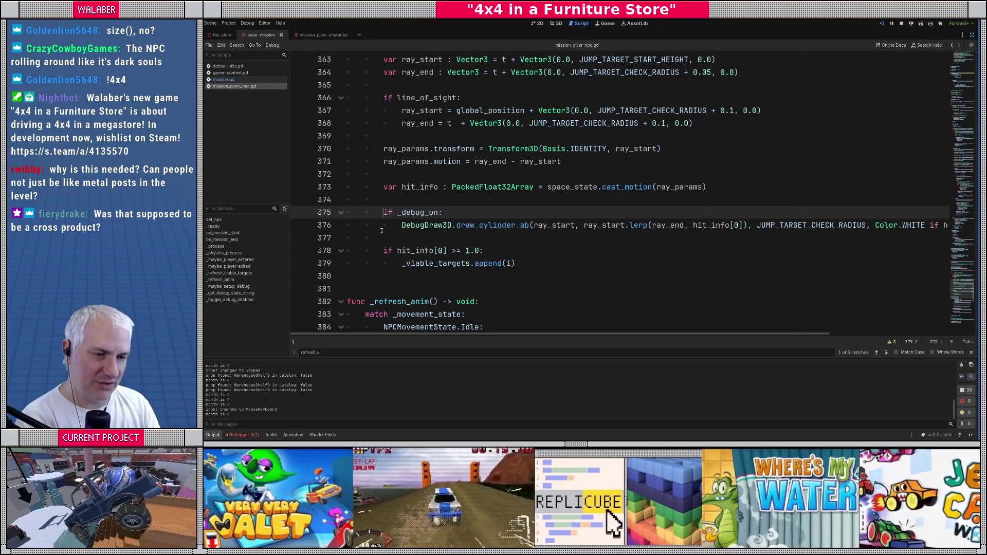
text(#)
click(381, 231)
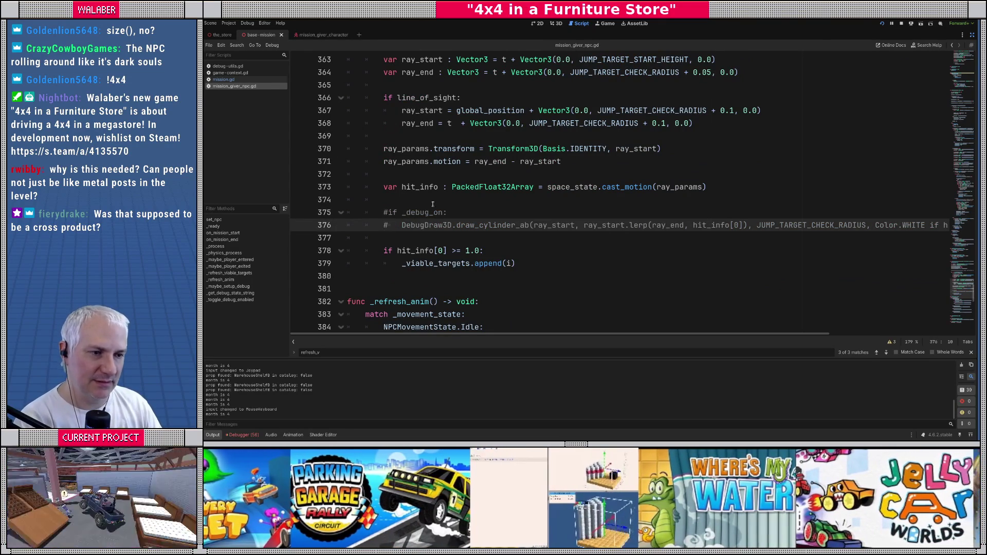
click(449, 204)
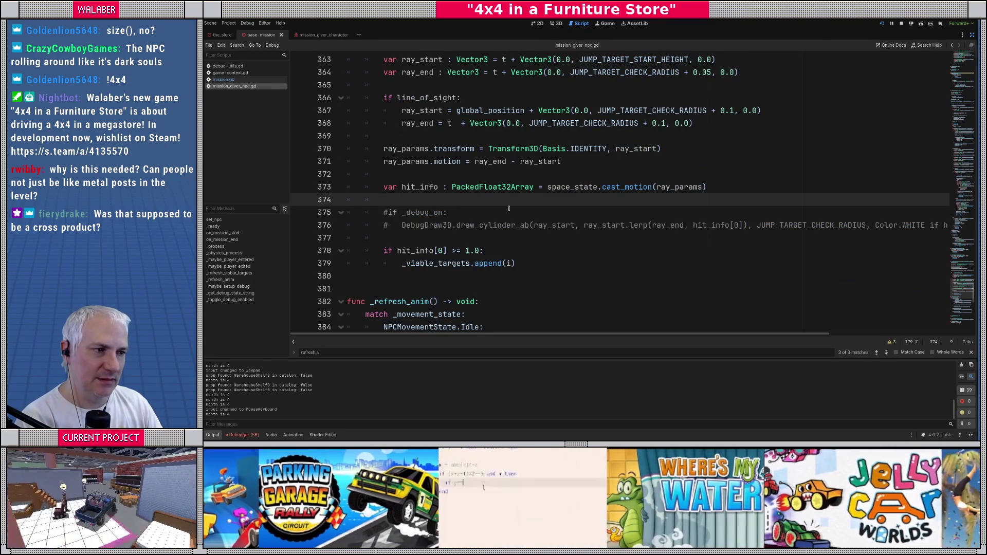
scroll(508, 208, up, 4)
scroll(508, 208, up, 4)
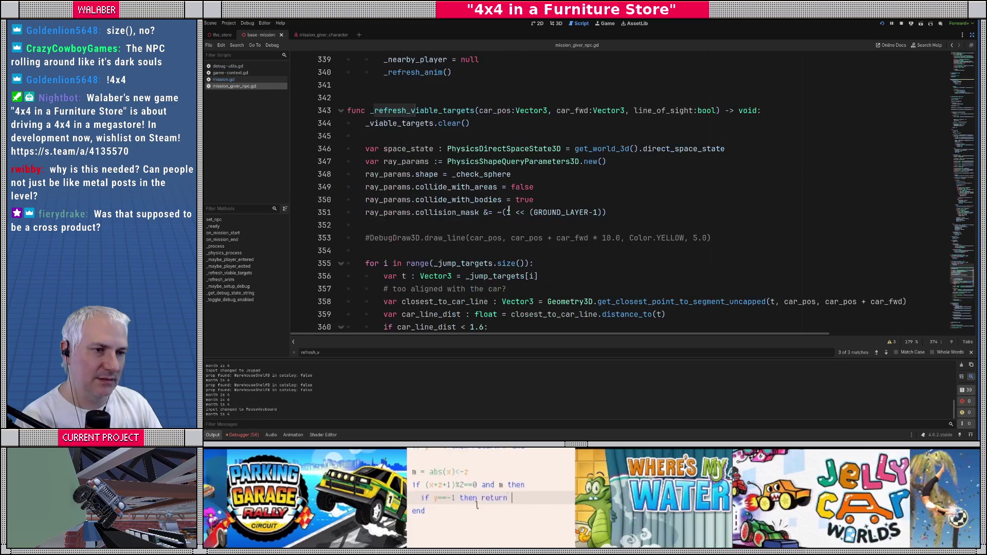
key(alt+Tab)
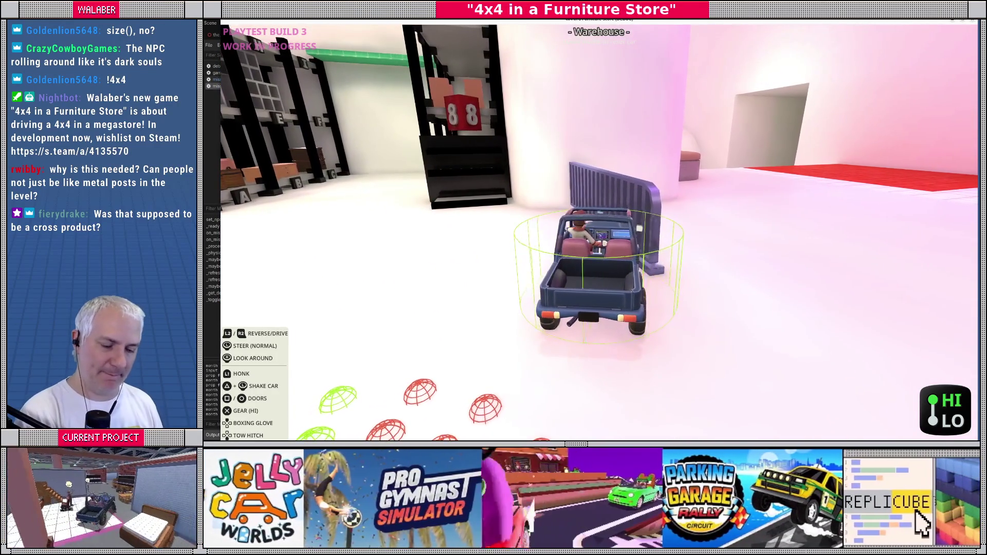
key(r)
key(alt+Tab)
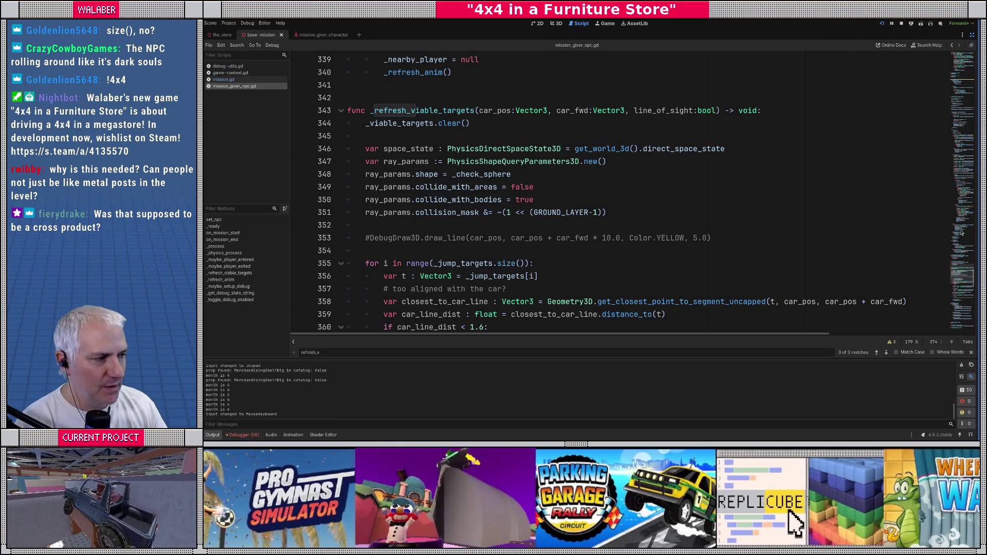
Restore the side docks and select the MissionGiverCharacter node in the scene
scroll(621, 97, up, 20)
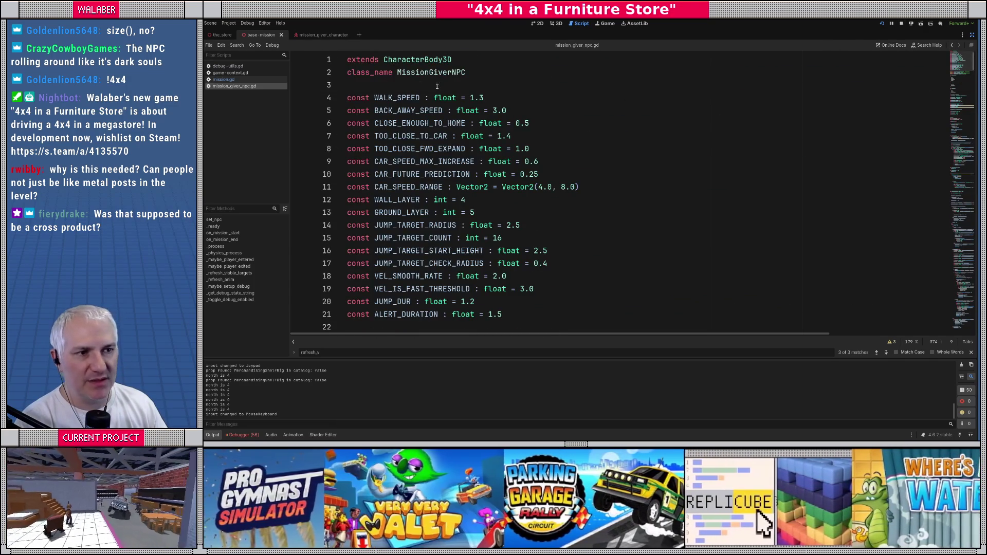
click(619, 85)
click(972, 34)
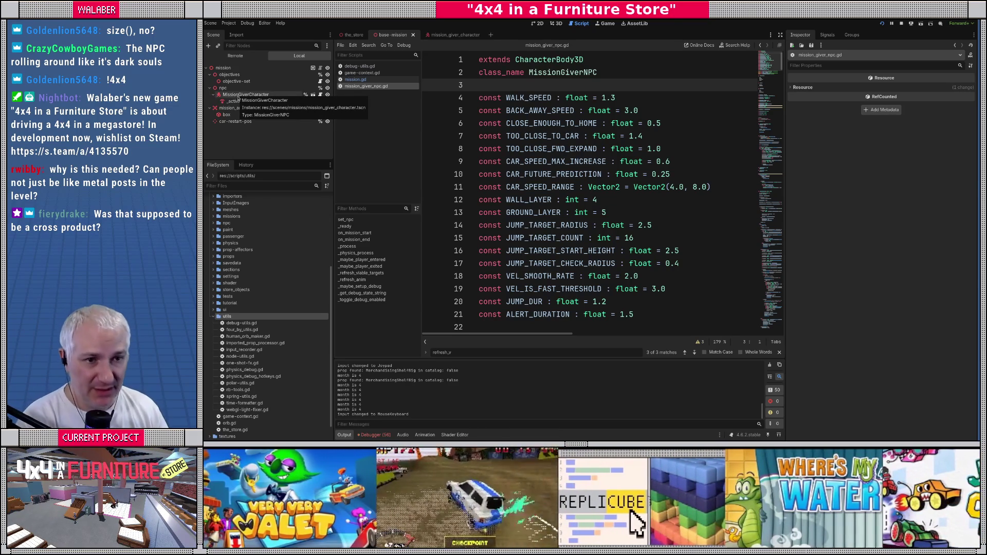
click(238, 97)
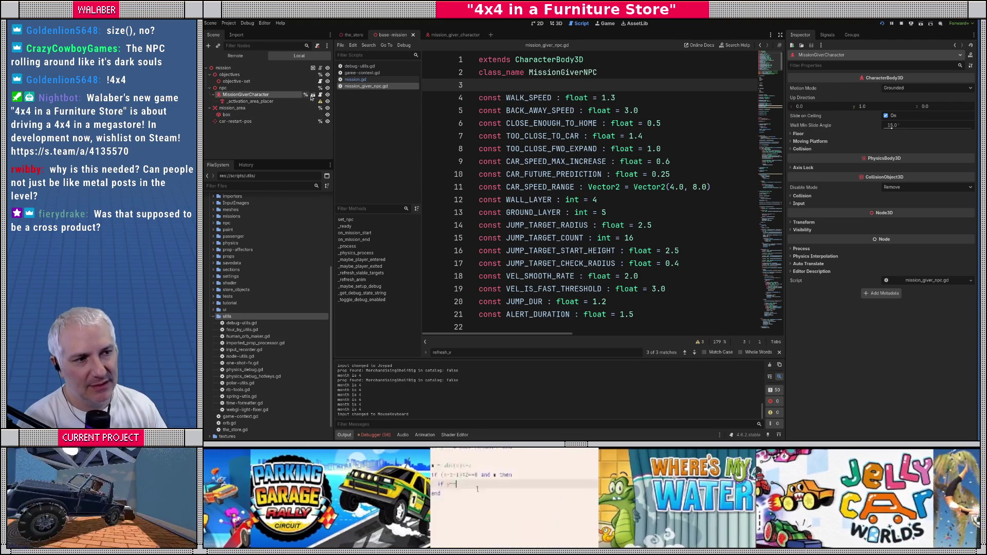
Enter distraction-free mode and scroll to the '# work out our jump targets' comment in _ready()
key(ctrl+shift+F11)
scroll(401, 173, down, 4)
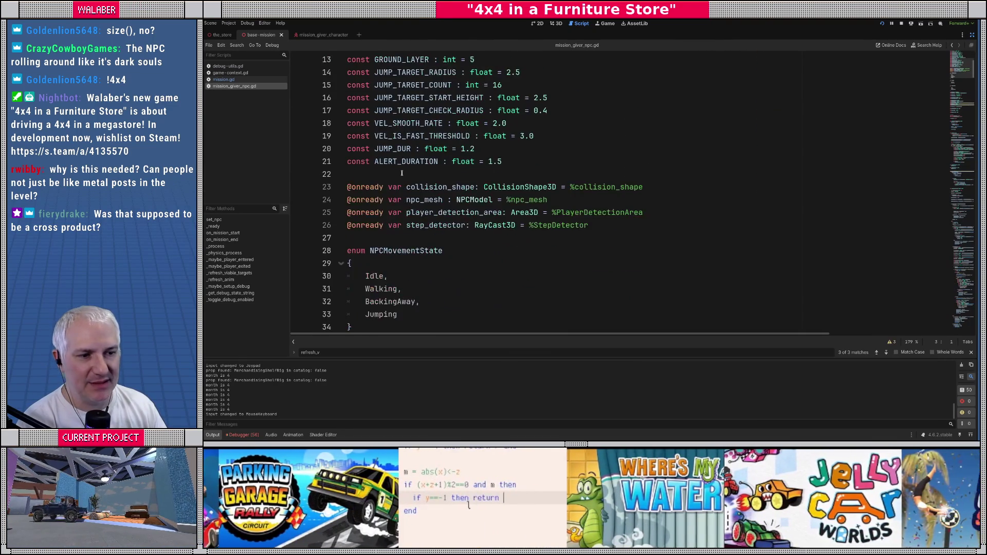
scroll(402, 173, down, 10)
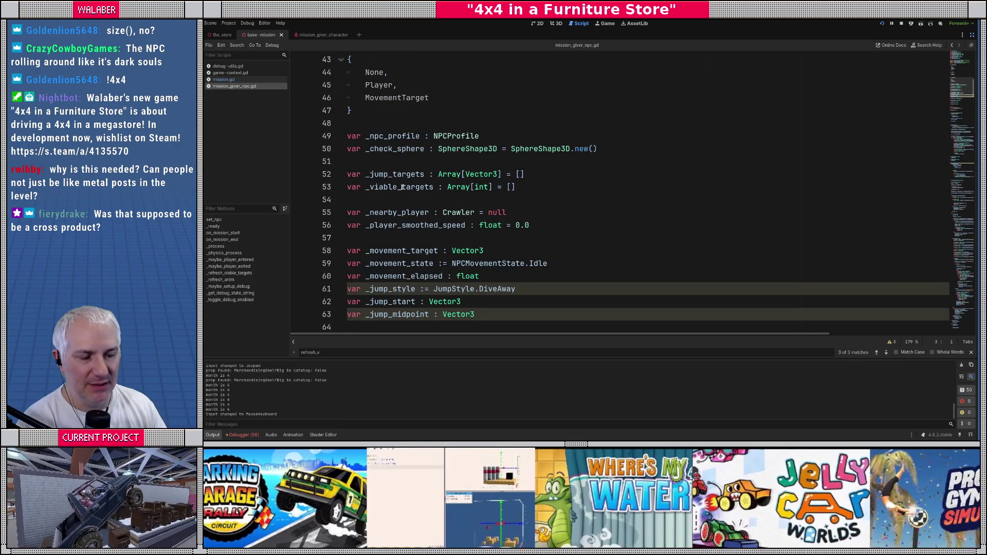
scroll(402, 188, down, 2)
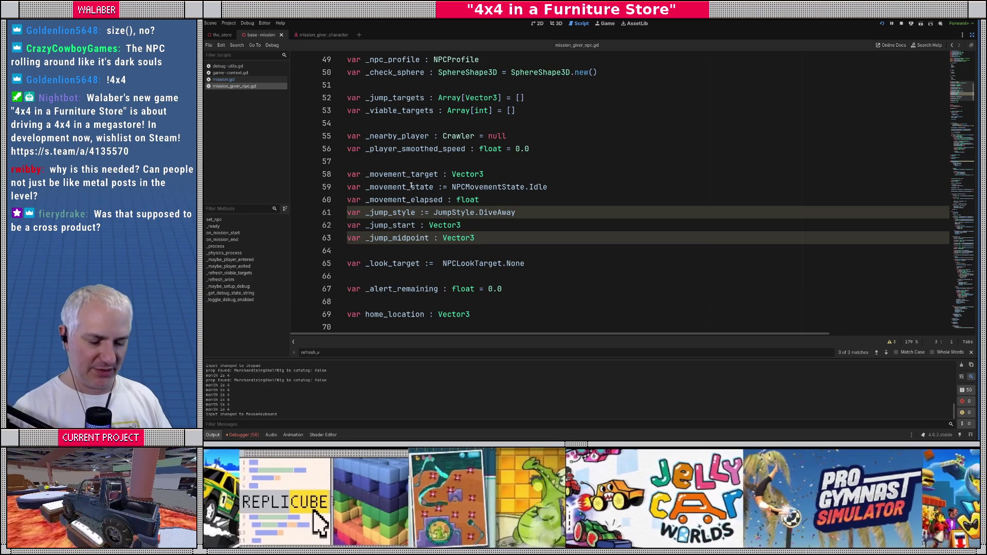
click(392, 136)
scroll(392, 145, down, 4)
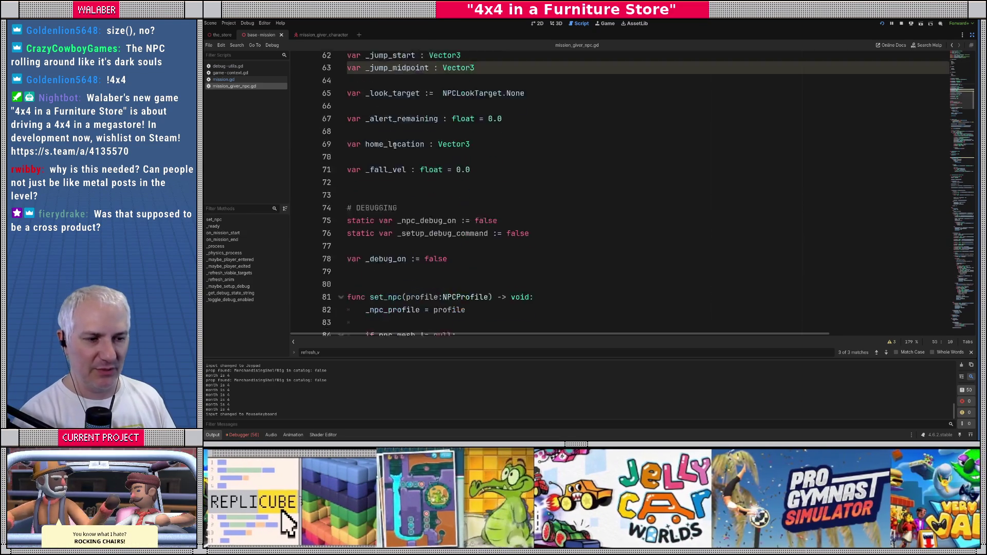
scroll(393, 145, down, 7)
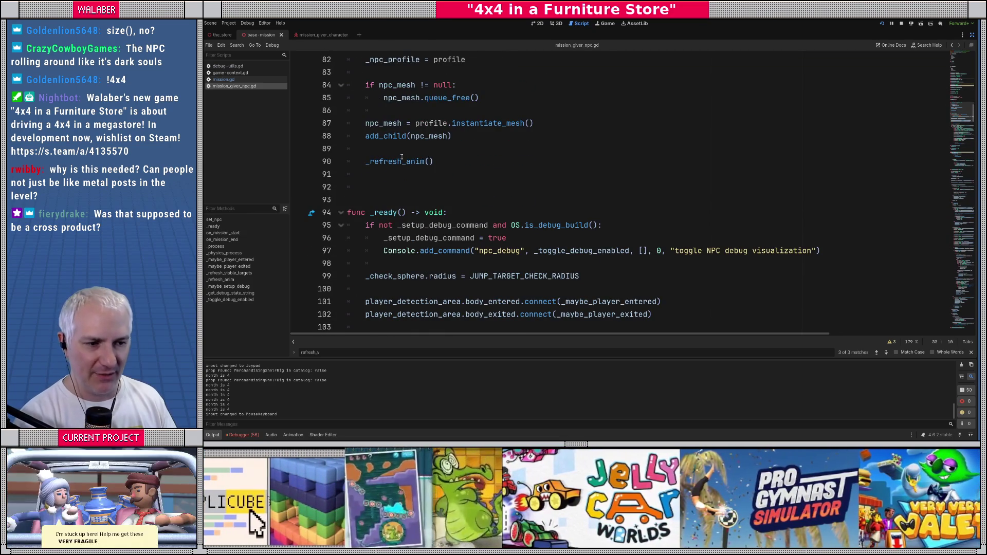
scroll(402, 153, down, 6)
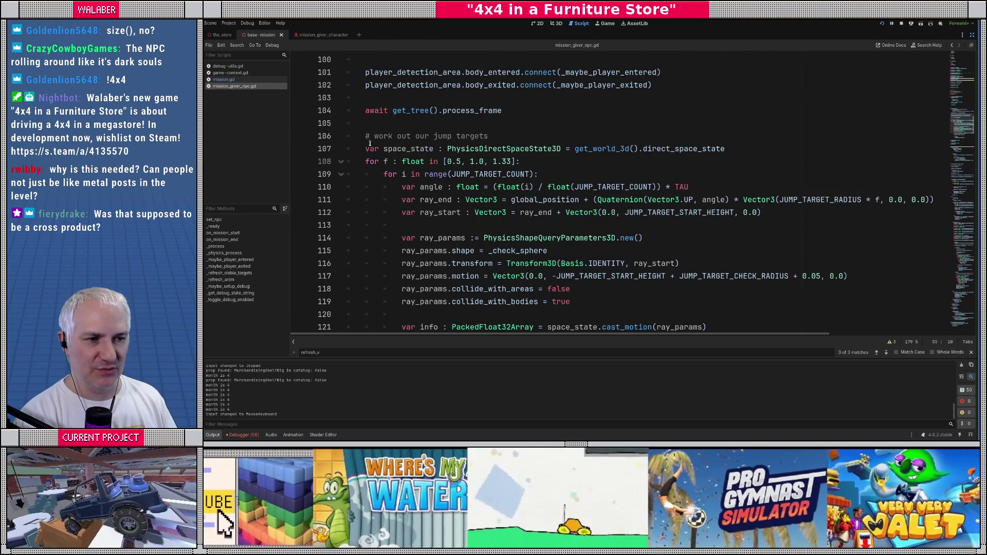
click(511, 135)
Add a find_jump_targets() call under the comment and cut the sampling block out of _ready
key(Return)
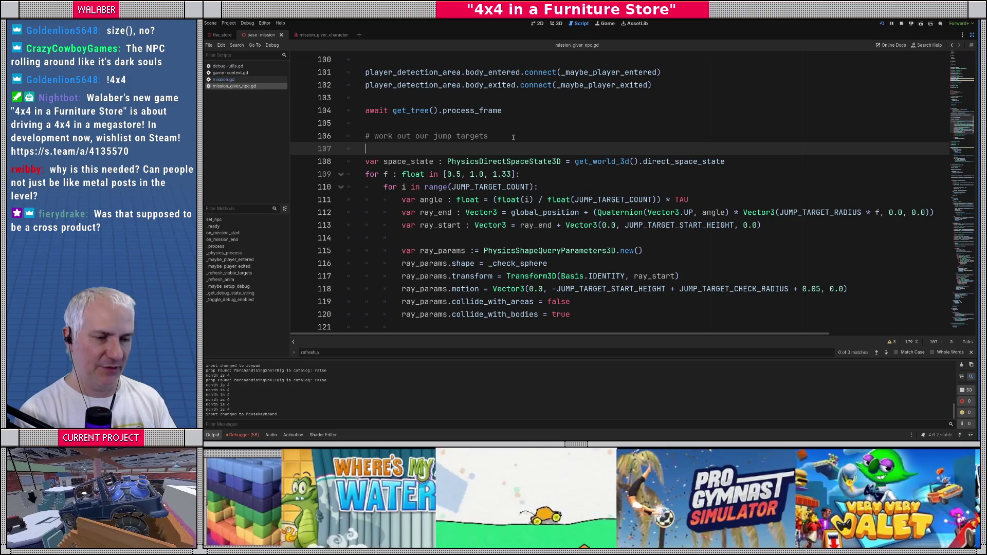
text(find_jump_targets()
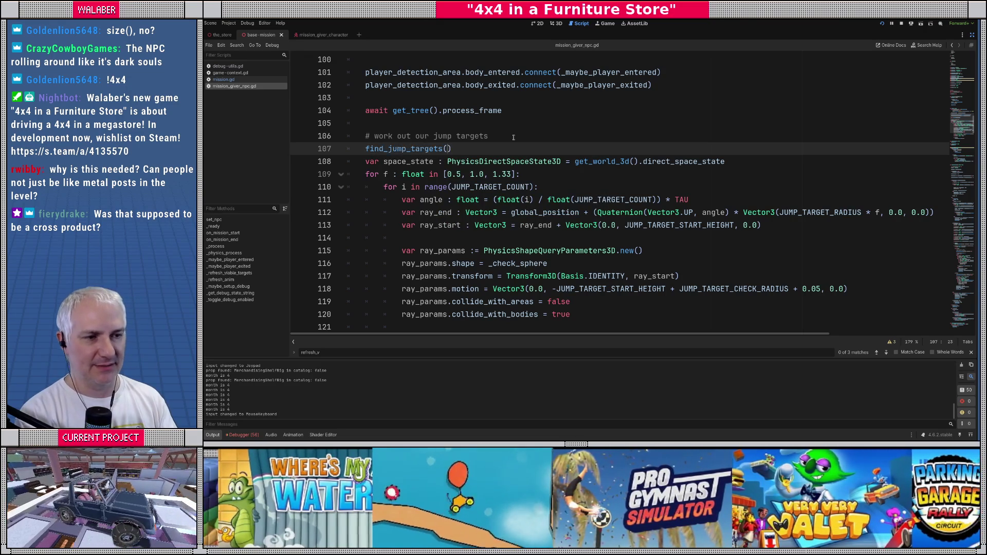
key(Down)
key(Home)
scroll(481, 200, down, 5)
shift+click(415, 224)
key(Delete)
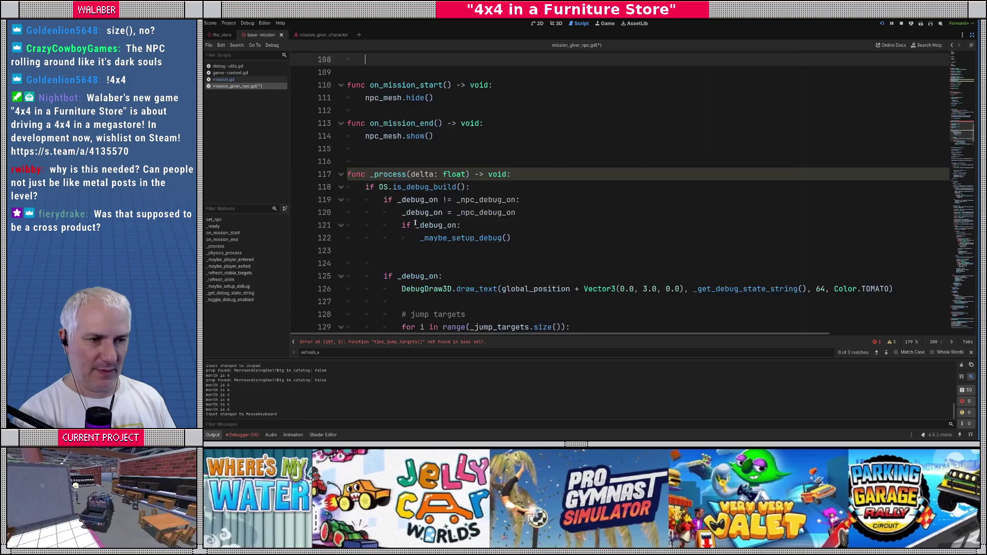
Create func find_jump_targets() -> void: after the Jumping animation case and paste the sampling code into it
scroll(390, 196, up, 2)
scroll(386, 180, down, 4)
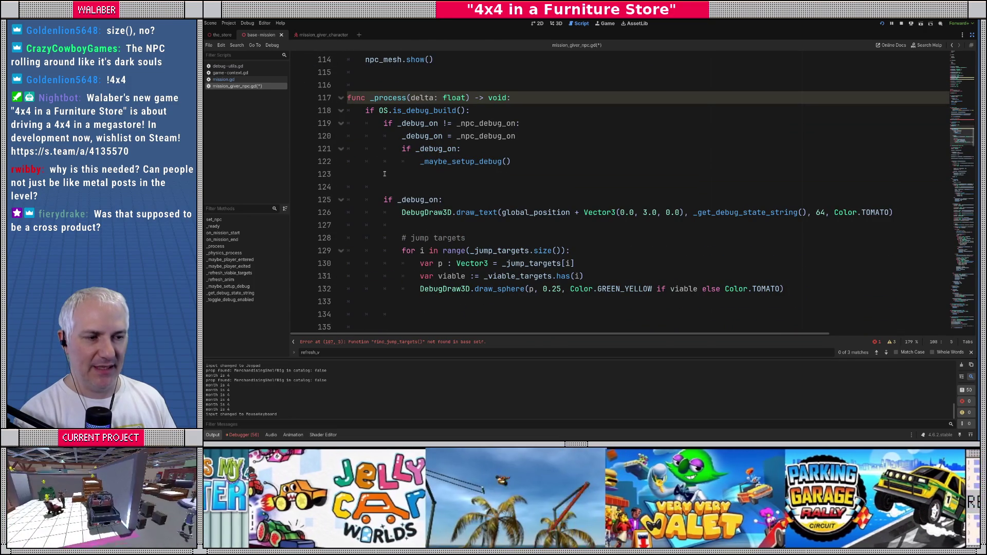
scroll(387, 184, down, 17)
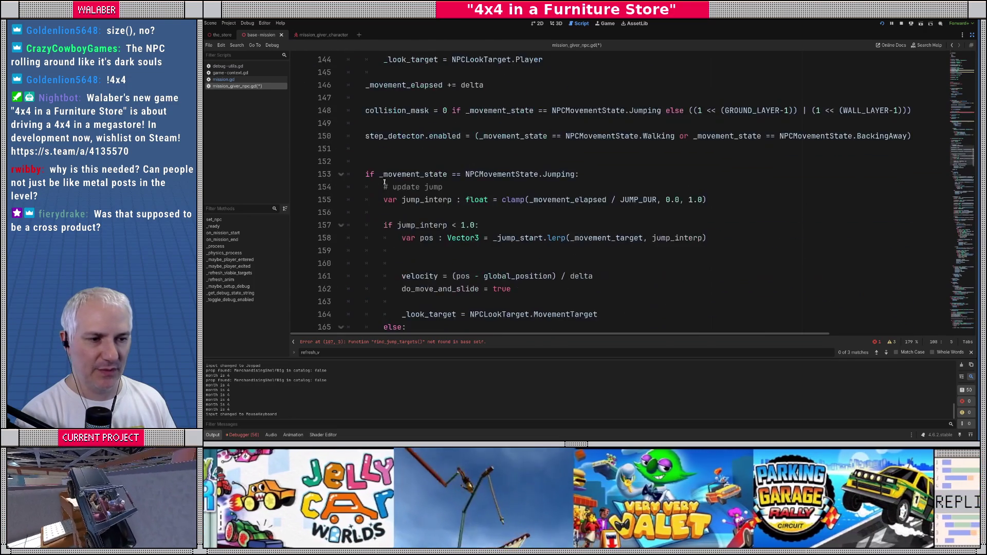
scroll(384, 182, down, 20)
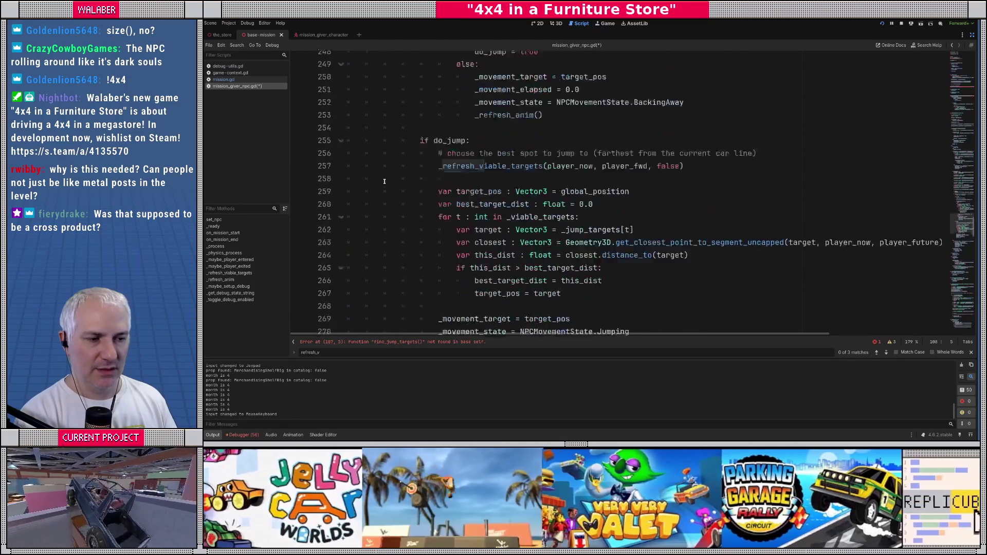
scroll(384, 182, down, 13)
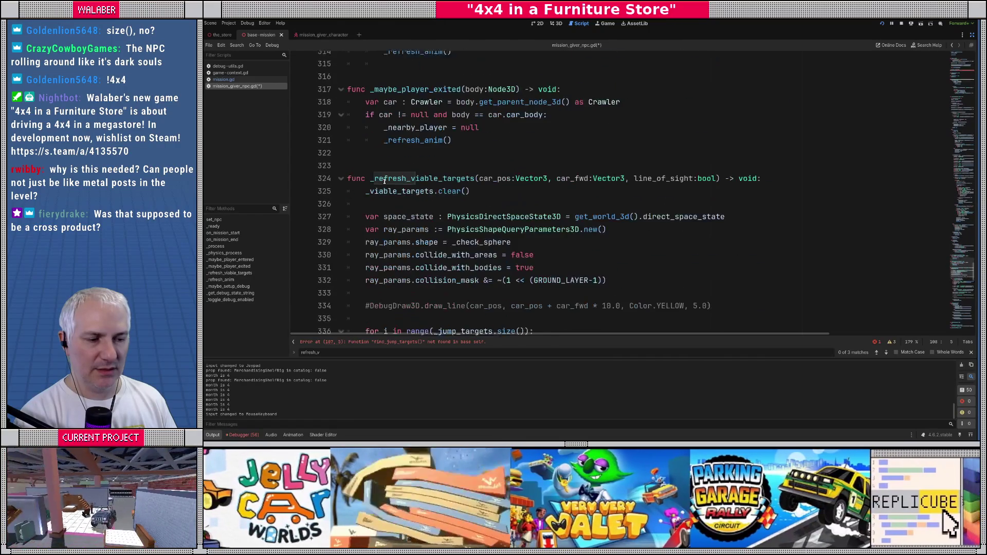
scroll(384, 182, down, 14)
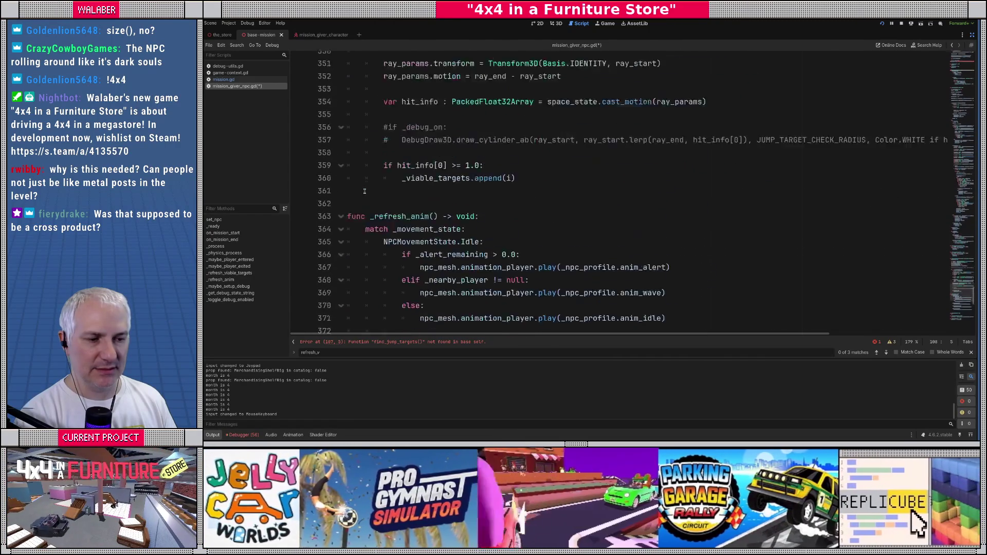
scroll(364, 191, down, 5)
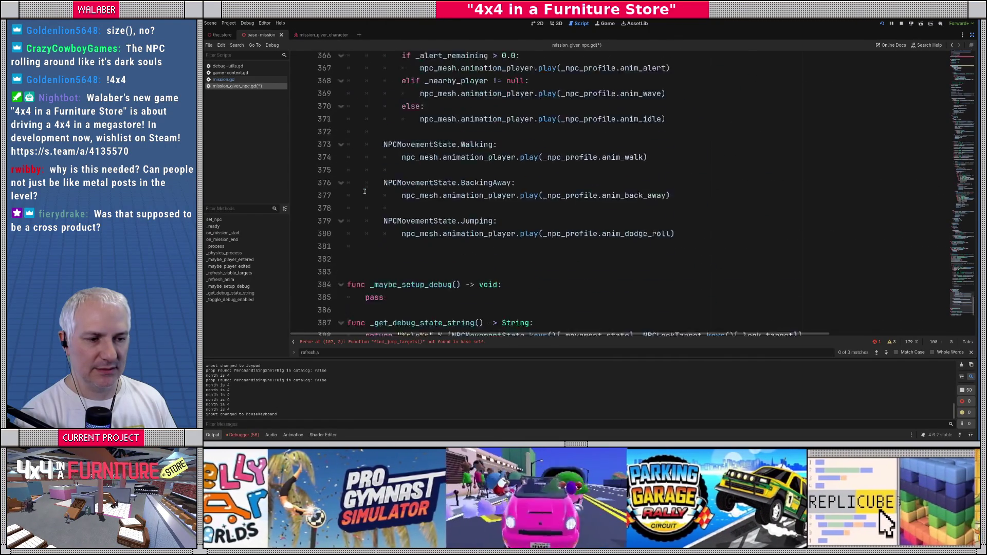
scroll(364, 191, down, 4)
scroll(349, 176, up, 3)
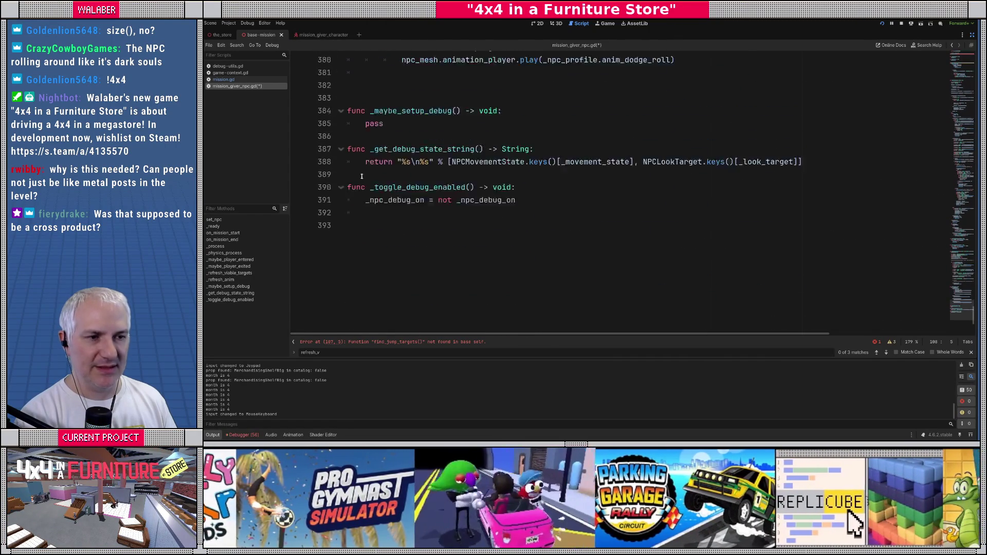
click(356, 141)
key(Return)
key(Return)
text(func find_jump_targets() -> voi)
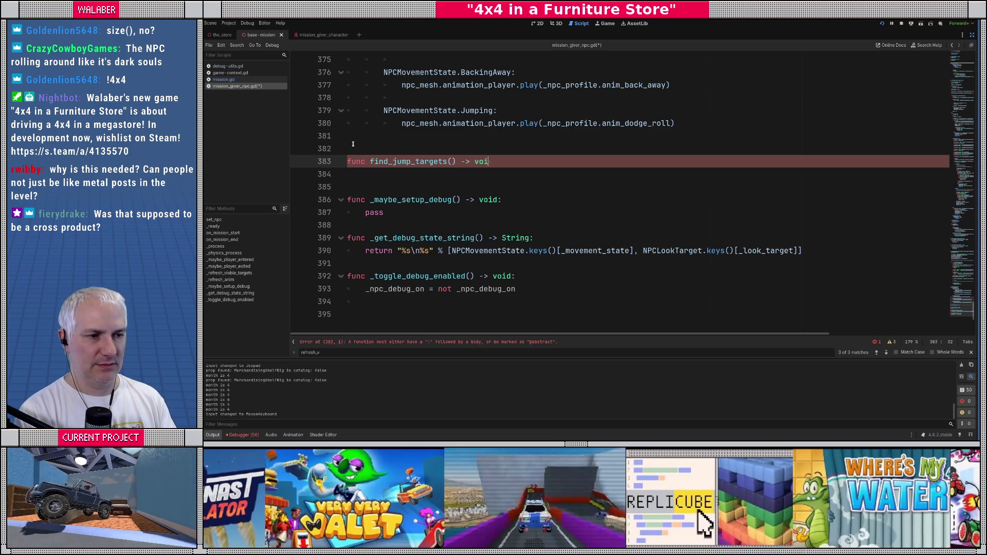
text(d:)
key(Return)
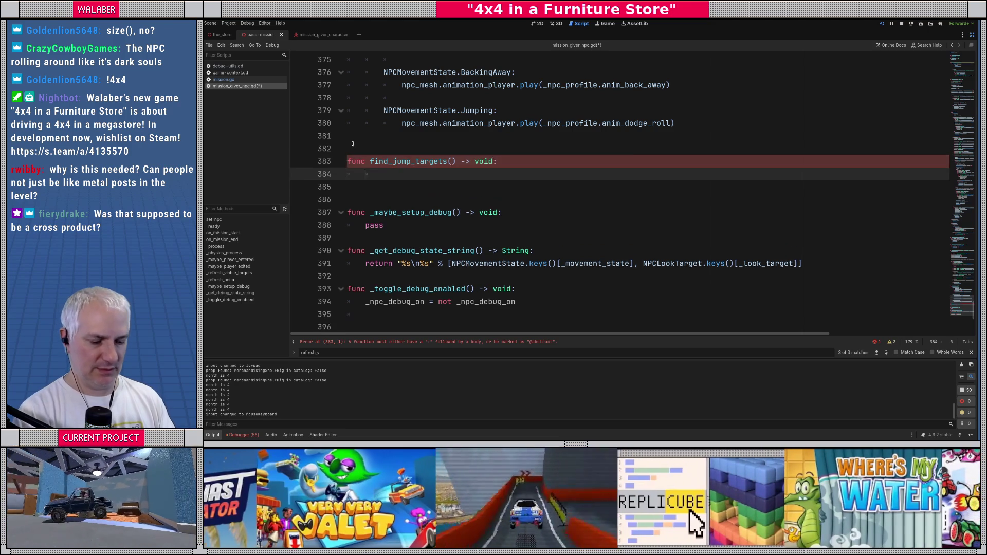
text(var space_state : PhysicsDirectSpaceState3D = get_world_3d().direct_space_state 	for f : float in [0.5, 1.0, 1.33]: 		for i in range(JUMP_TARGET_COUNT): 			var angle : float = (float(i) / float(JUMP_TARGET_COUNT)) * TAU 			var ray_end : Vector3 = global_position + (Quaternion(Vector3.UP, angle) * Vector3(JUMP_TARGET_RADIUS * f, 0.0, 0.0)) 			var ray_start : Vector3 = ray_end + Vector3(0.0, JUMP_TARGET_START_HEIGHT, 0.0)  			var ray_params := PhysicsShapeQueryParameters3D.new() 			ray_params.shape = _check_sphere 			ray_params.transform = Transform3D(Basis.IDENTITY, ray_start) 			ray_params.motion = Vector3(0.0, -JUMP_TARGET_START_HEIGHT + JUMP_TARGET_CHECK_RADIUS + 0.05, 0.0) 			ray_params.collide_with_areas = false 			ray_params.collide_with_bodies = true  			var info : PackedFloat32Array = space_state.cast_motion(ray_params) 			var hit_ground : bool = info[0] >= 0.95 			var ground_pos : Vector3 = ray_end  			if hit_ground: 				_jump_targets.append(ground_pos))
Add a new first line in find_jump_targets() and begin typing astar
scroll(411, 164, up, 1)
scroll(411, 164, up, 2)
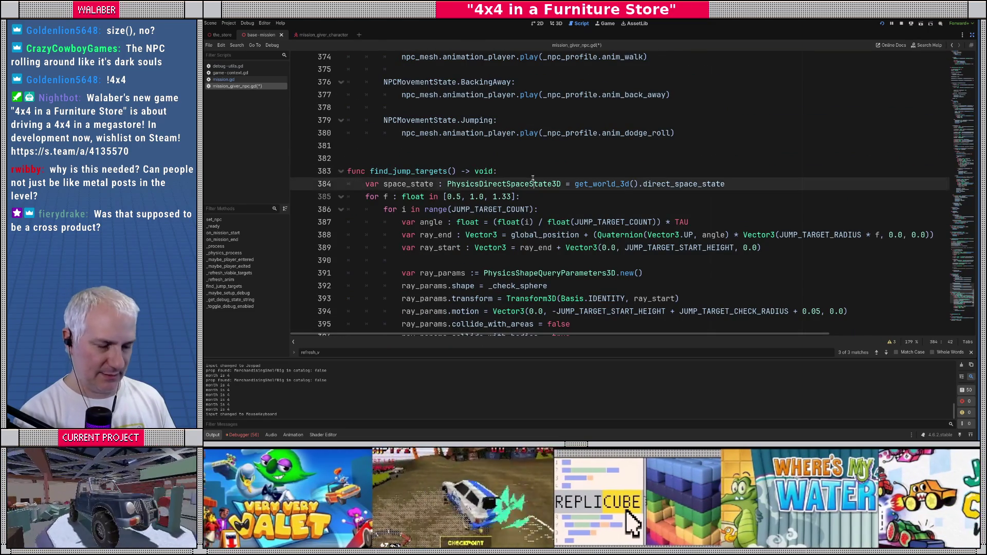
click(509, 169)
key(Return)
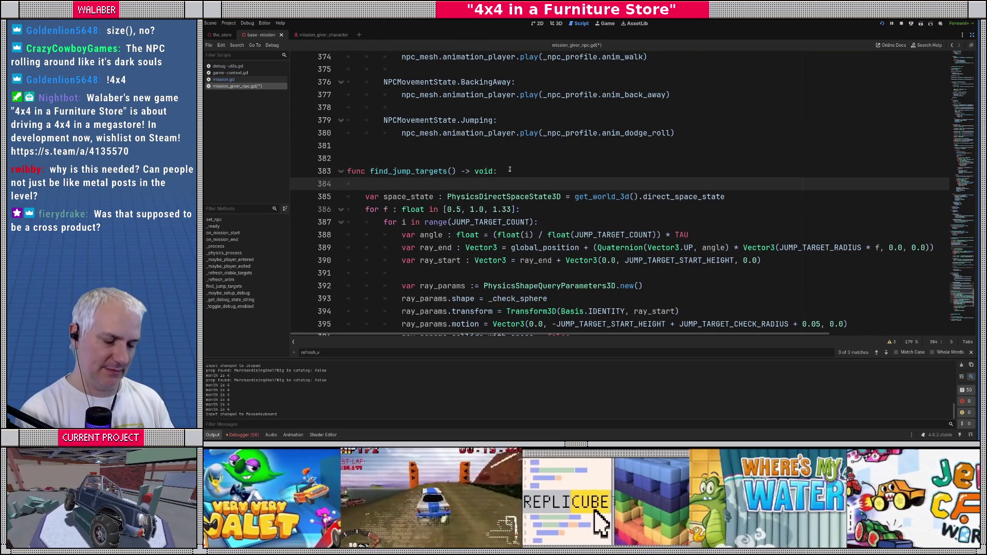
text(astar)
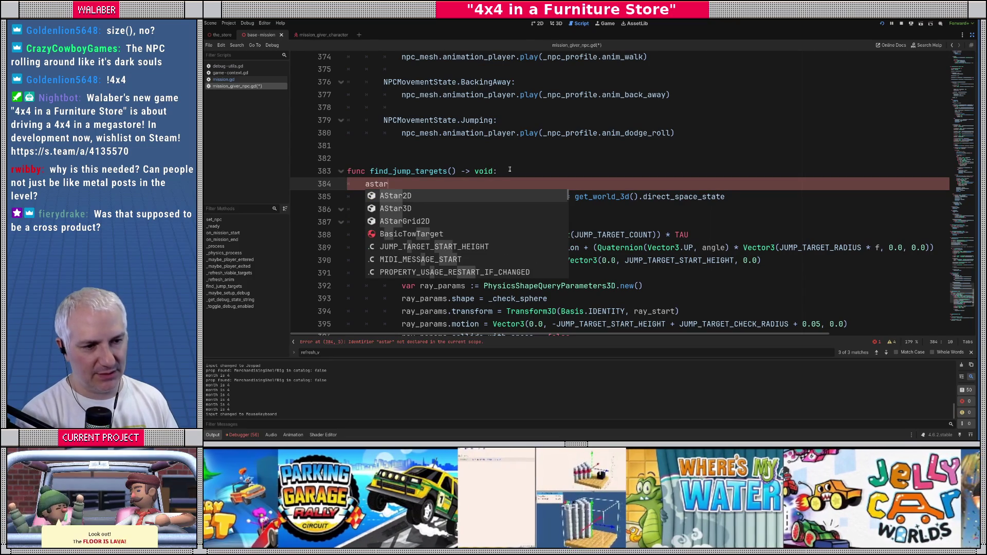
Insert AStar3D from autocomplete and open its class reference
key(Down)
key(Return)
ctrl+click(381, 186)
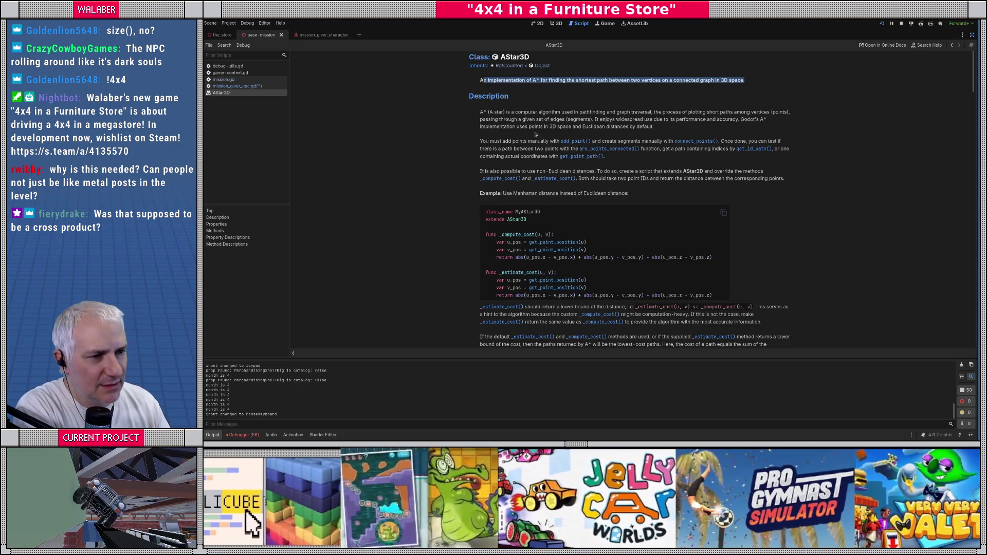
Read the AStar3D Description on adding points, connect_points() and are_points_connected()
drag(494, 141, 626, 140)
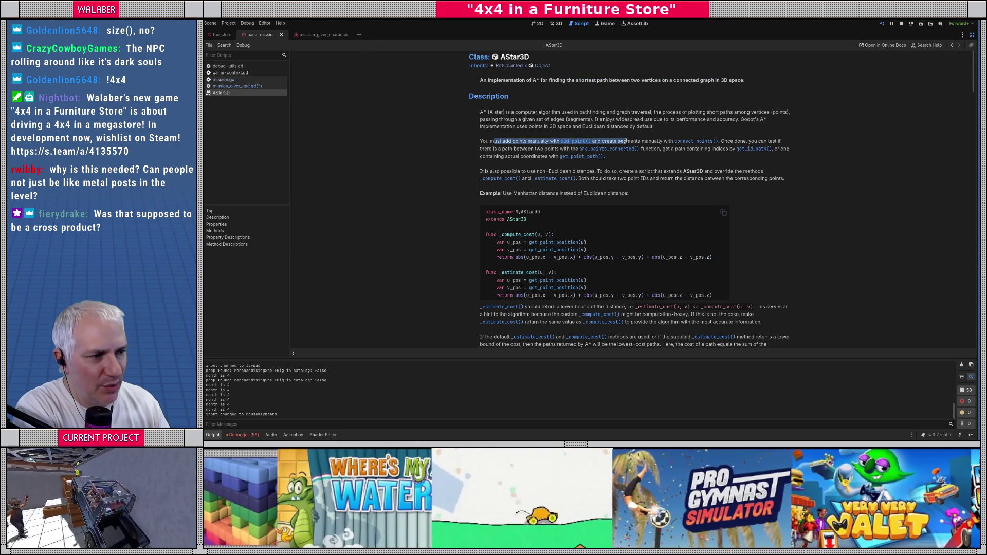
click(629, 142)
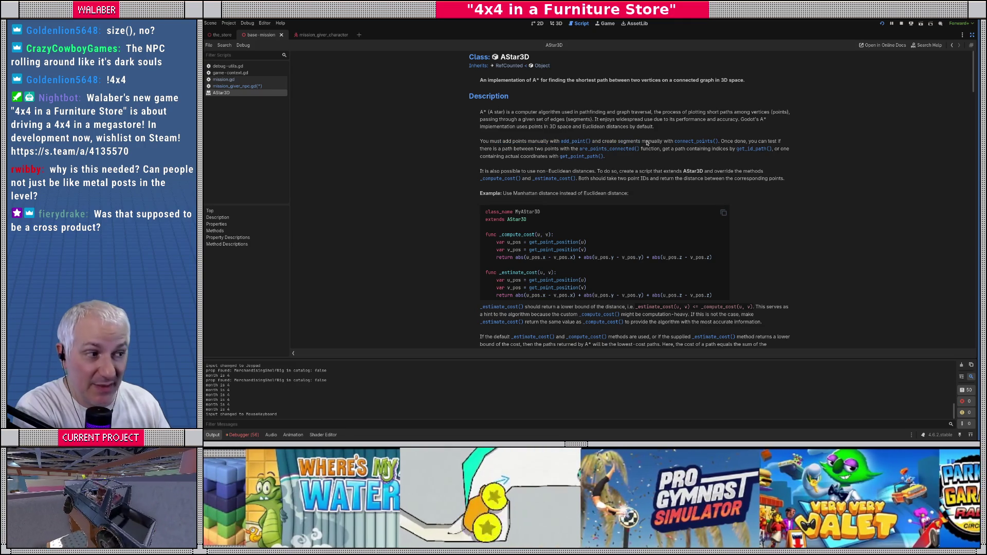
drag(671, 141, 740, 141)
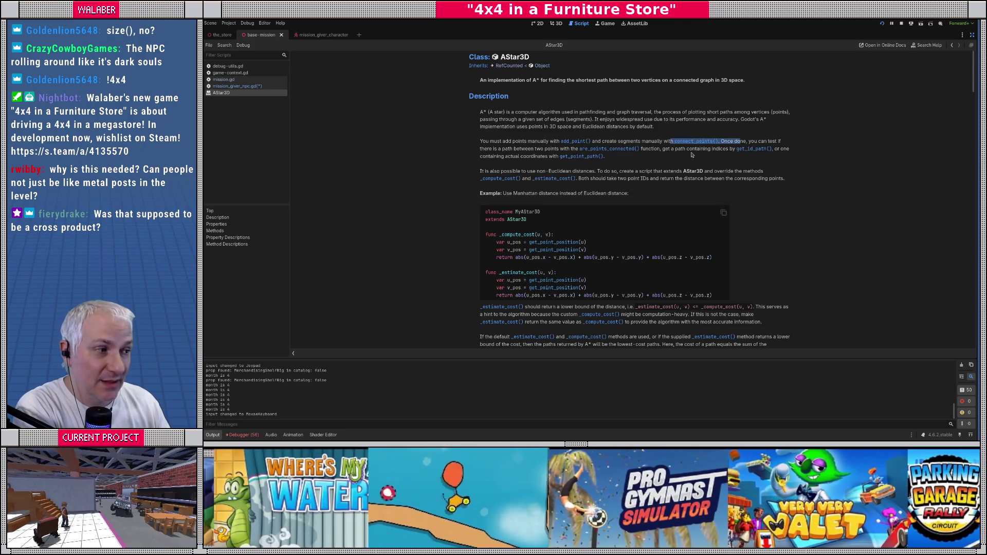
drag(494, 149, 657, 149)
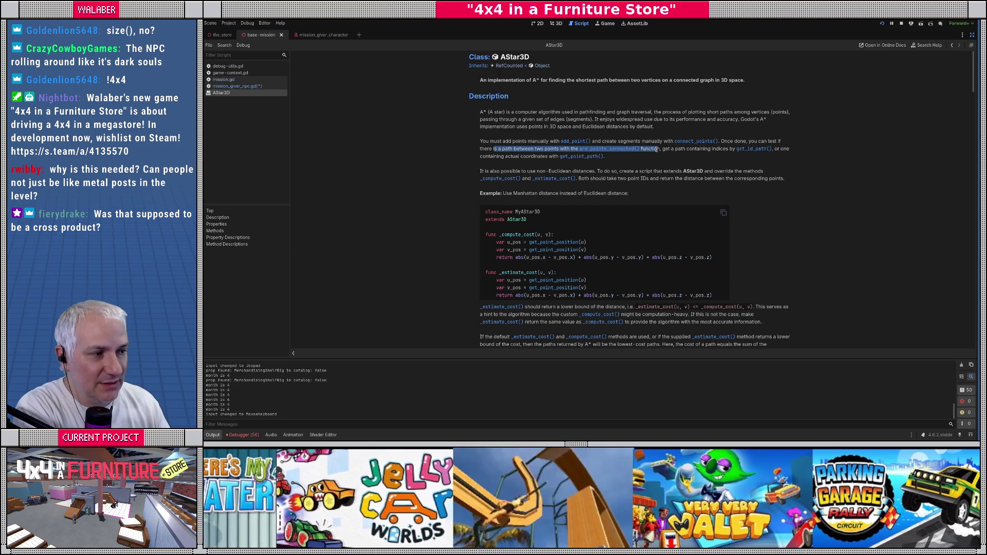
click(673, 151)
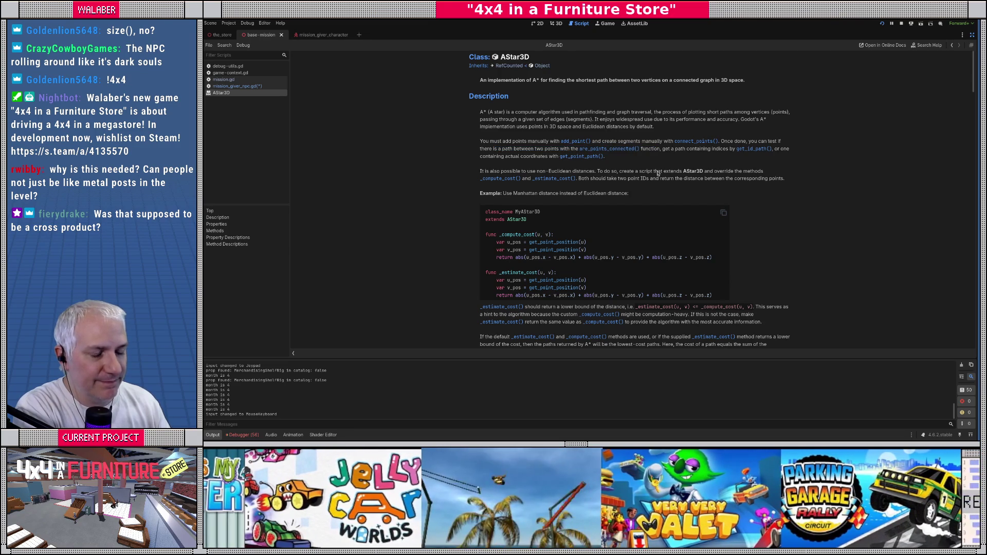
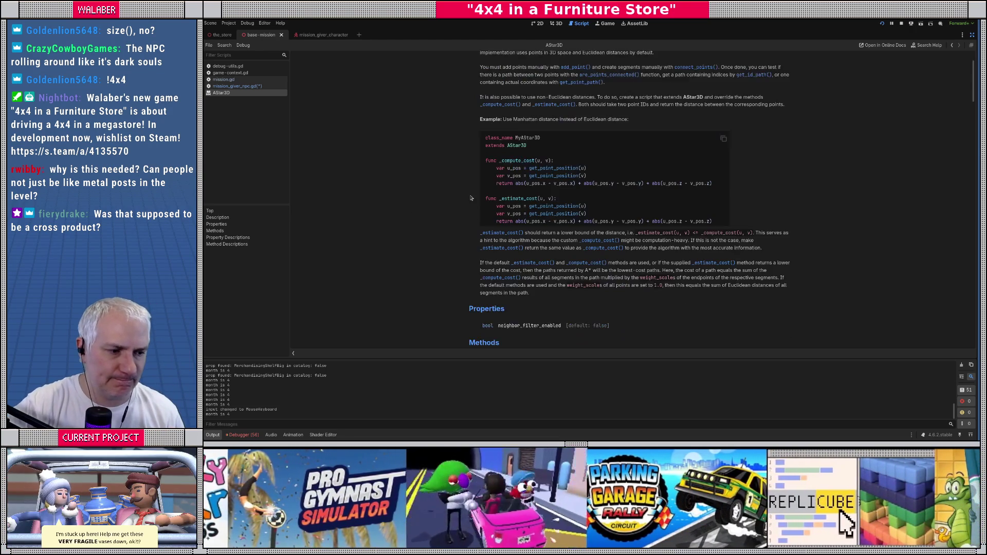
Jump from the AStar3D Methods list to the detailed get_point_path description
scroll(469, 197, down, 3)
scroll(469, 197, down, 5)
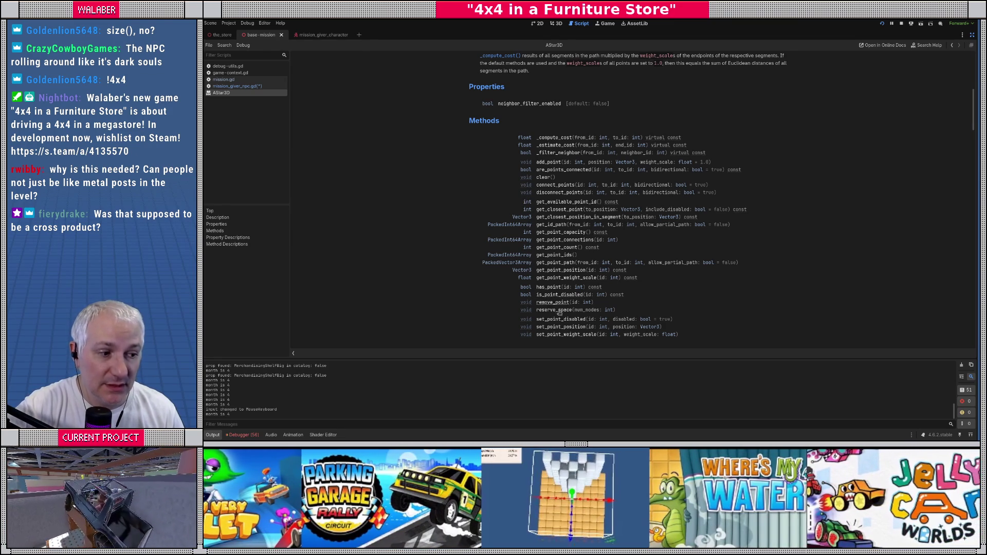
click(552, 320)
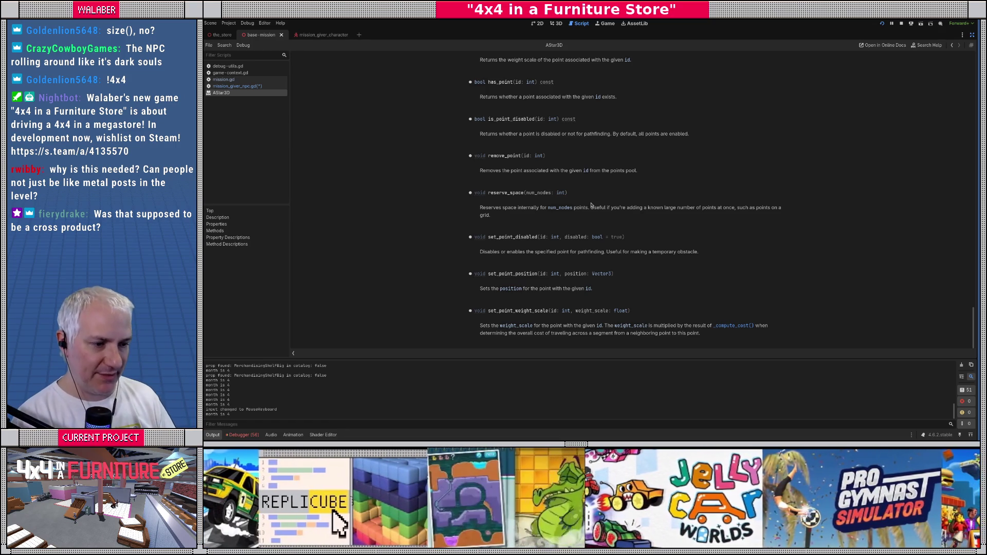
scroll(591, 206, up, 3)
scroll(591, 205, up, 2)
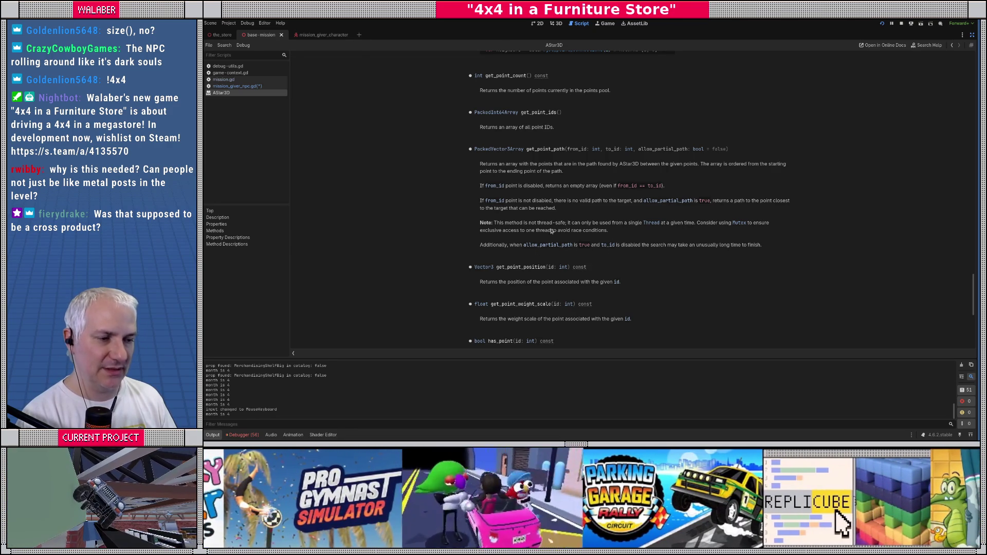
Scroll up to the AStar3D class overview, then go back to mission_giver_npc.gd
scroll(563, 226, up, 2)
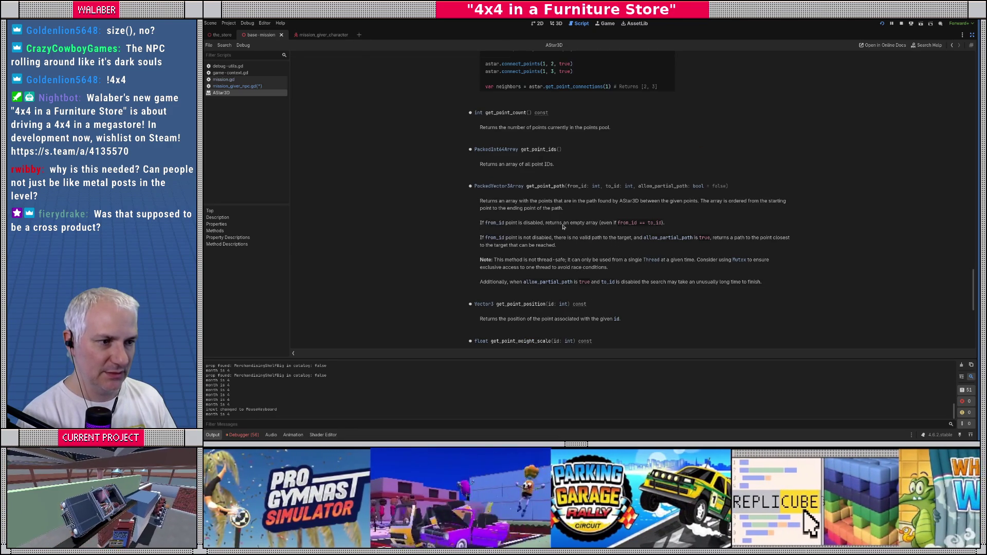
scroll(563, 227, up, 4)
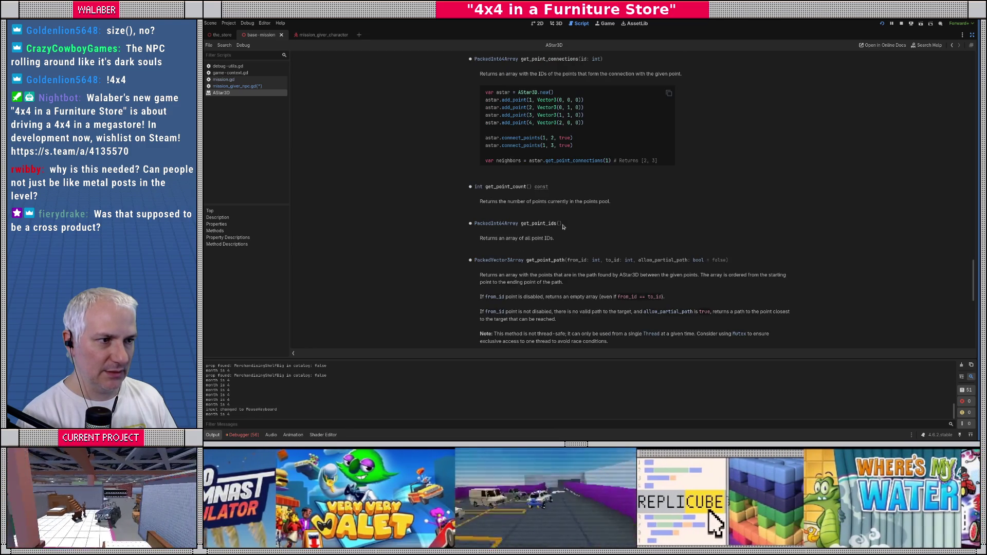
scroll(562, 227, up, 2)
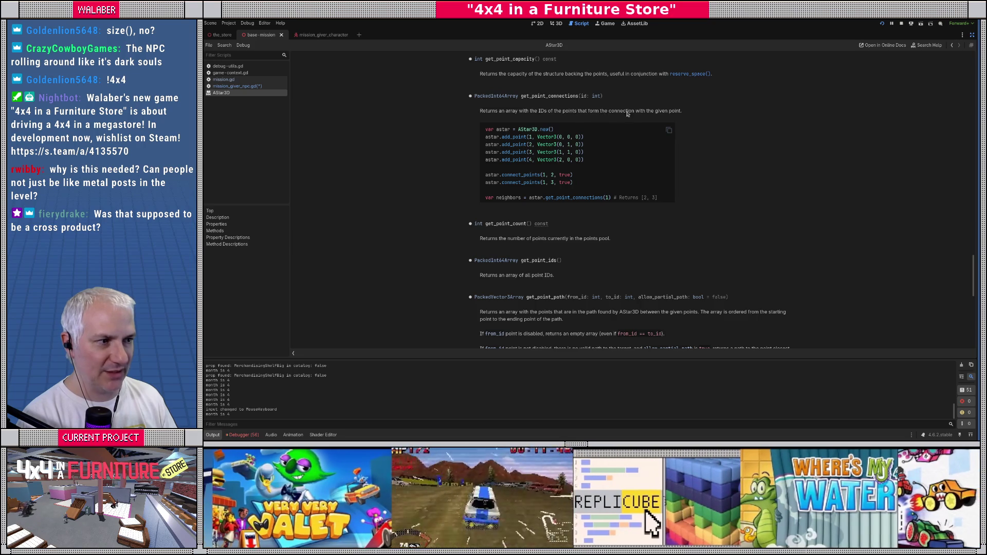
scroll(538, 122, up, 3)
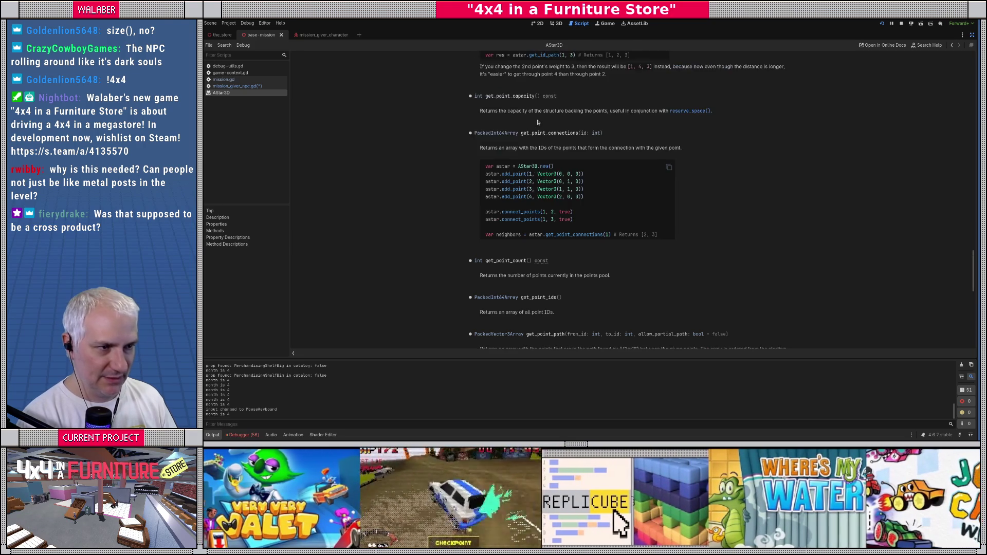
scroll(538, 122, up, 20)
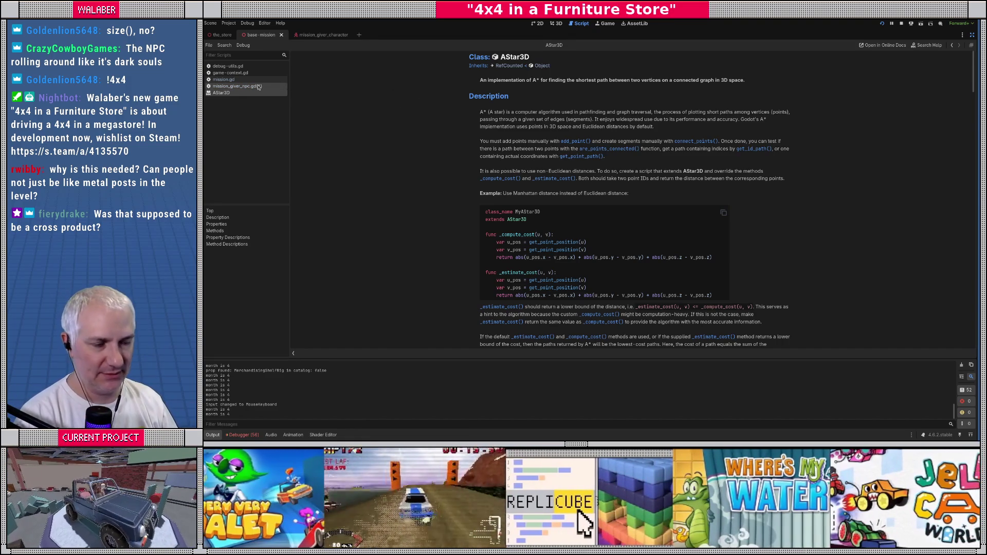
click(259, 87)
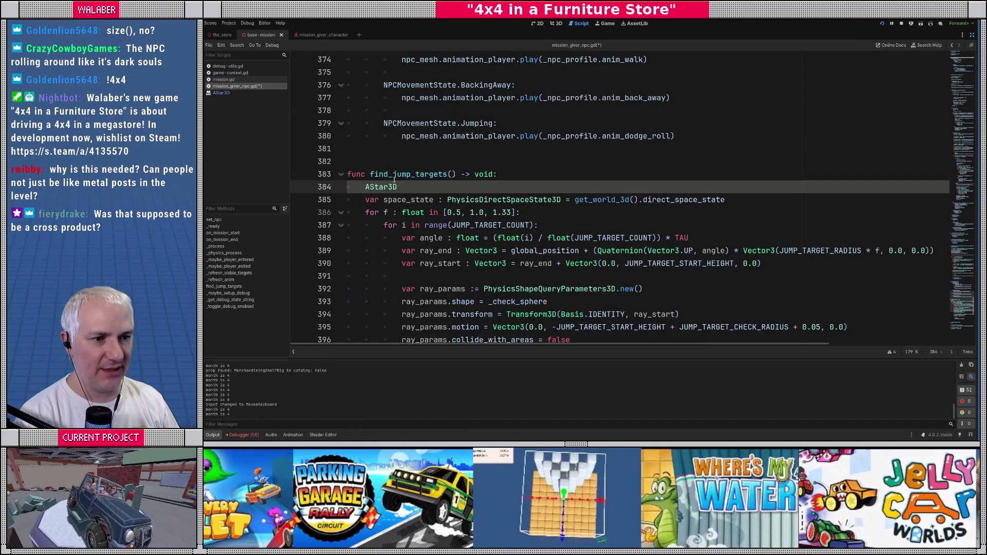
Delete the stray AStar3D word from line 384 in find_jump_targets
double_click(381, 187)
key(BackSpace)
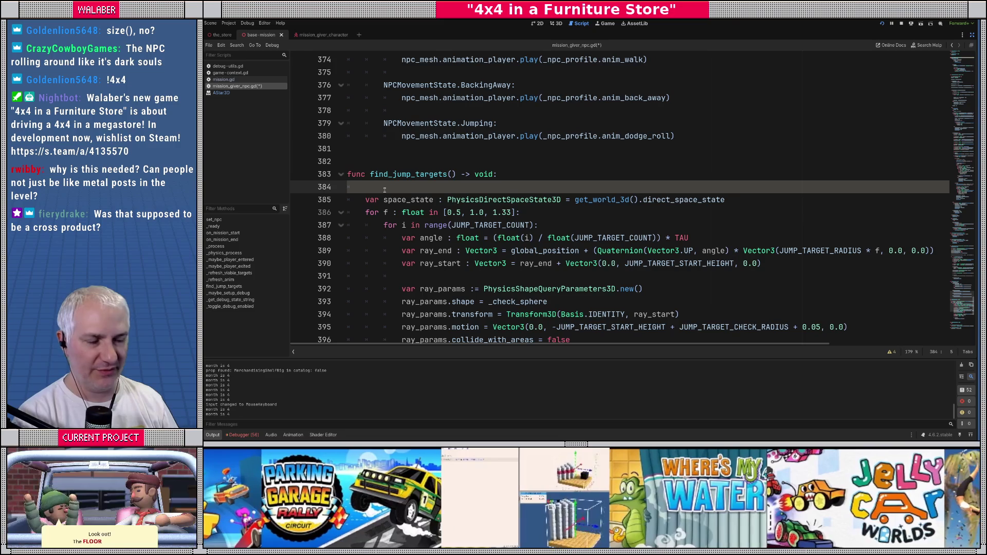
scroll(852, 230, up, 20)
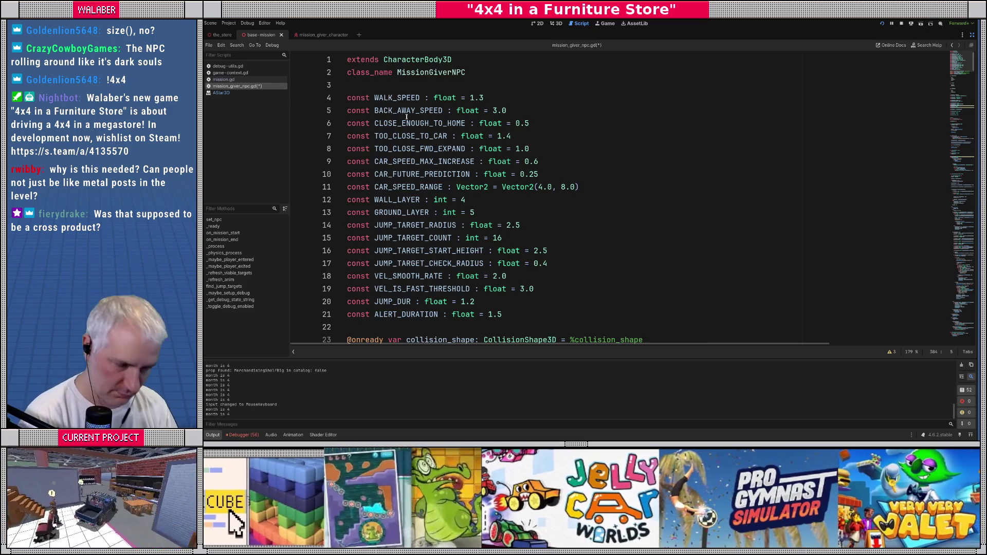
click(399, 89)
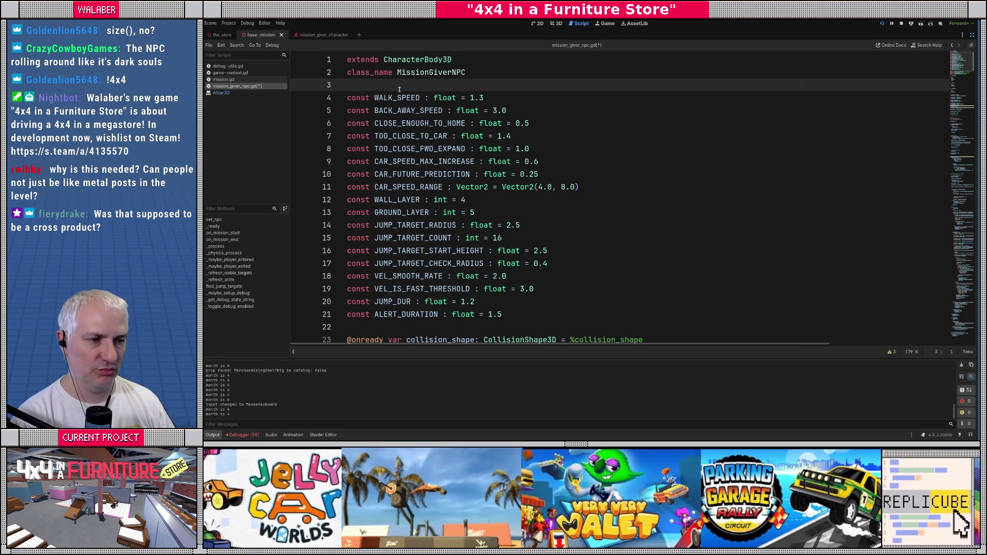
Exit distraction-free mode and switch to the base-mission scene's 3D view
scroll(430, 140, down, 9)
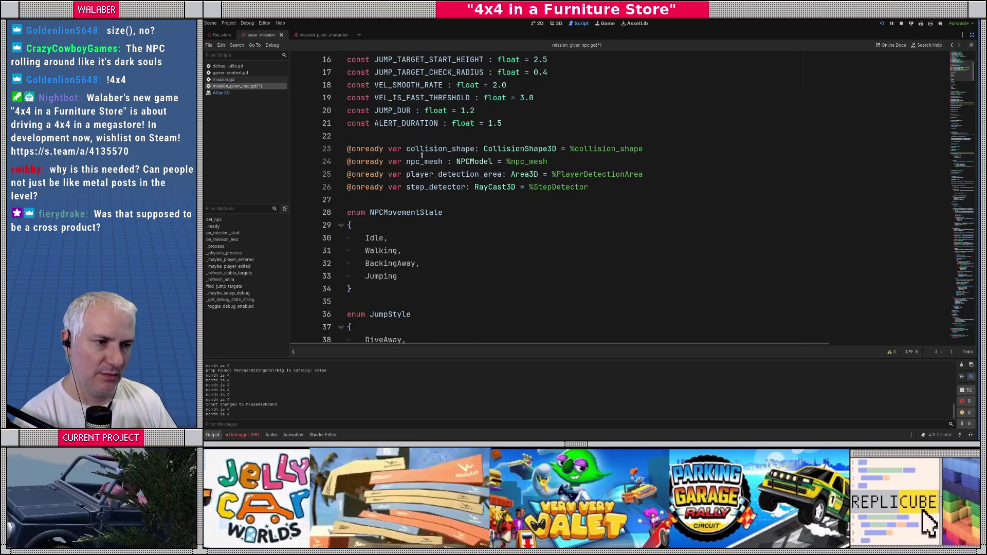
scroll(405, 208, down, 3)
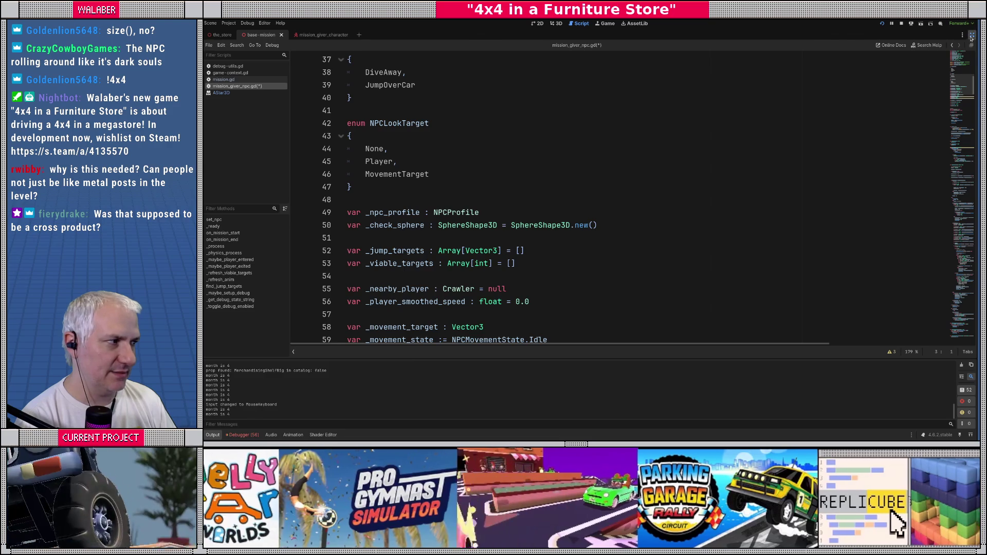
click(971, 34)
click(555, 24)
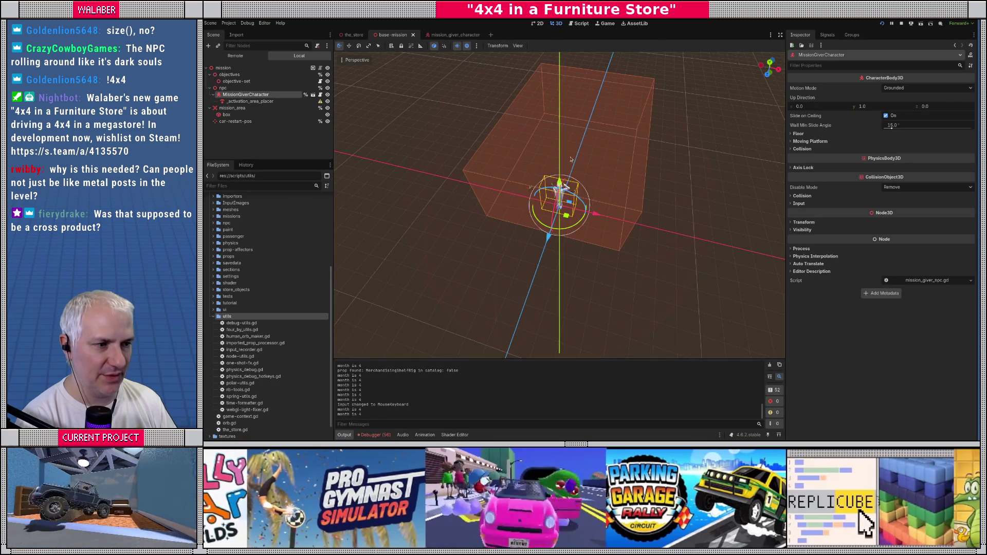
Orbit around the mission giver NPC, store furniture and red floor strip, then return to the script
drag(570, 158, 495, 90)
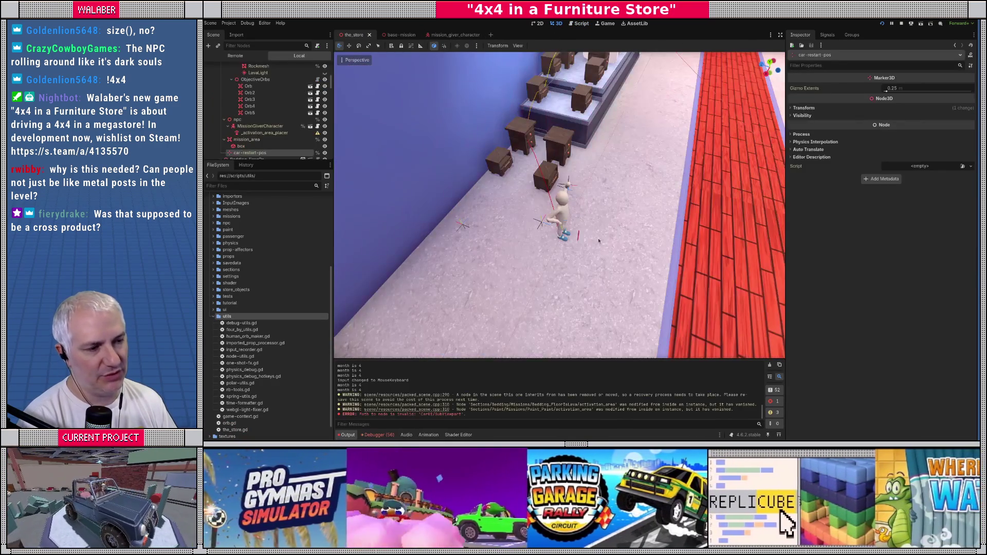
mouse_move(598, 241)
mouse_down()
mouse_move(457, 244)
mouse_move(612, 243)
mouse_up()
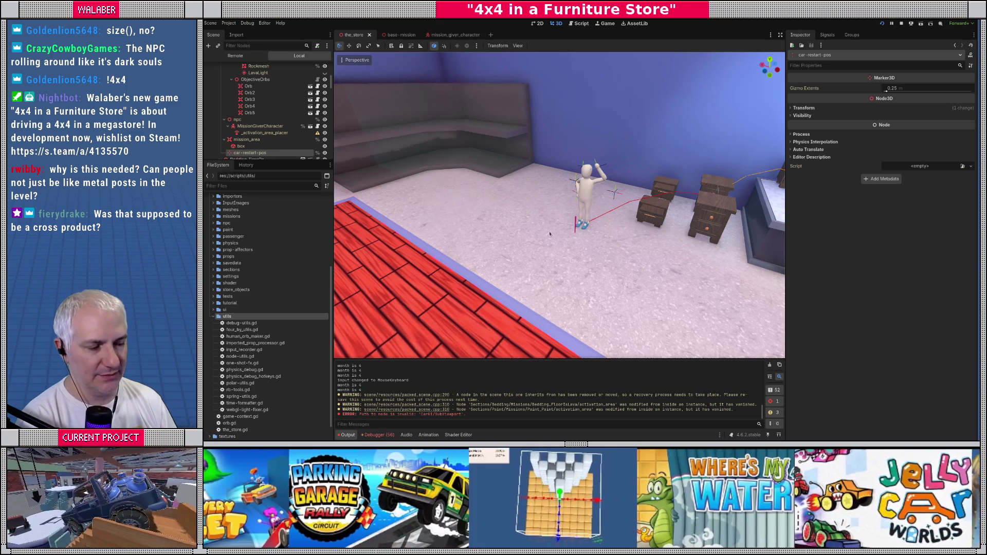
drag(584, 283, 587, 272)
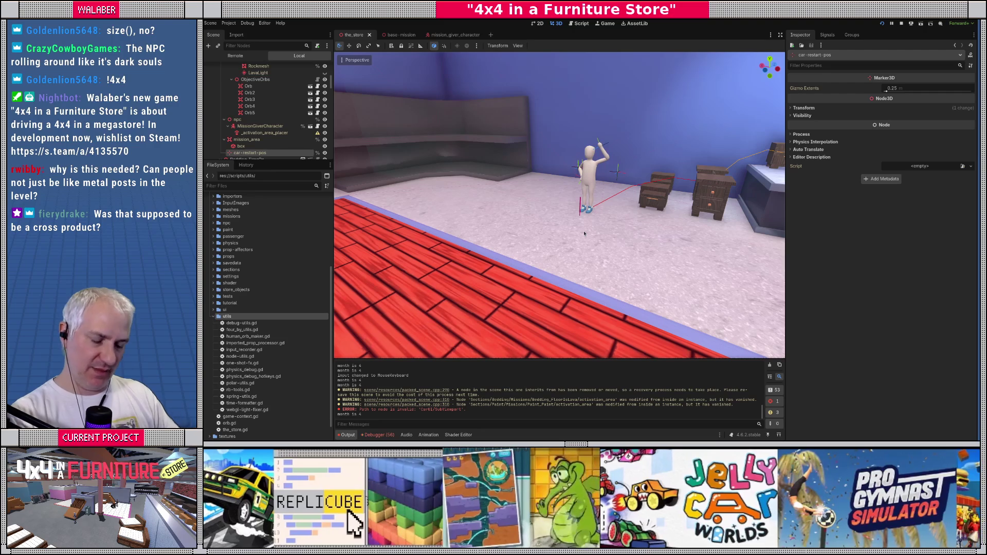
mouse_move(584, 230)
mouse_down()
mouse_move(584, 268)
mouse_move(608, 205)
mouse_up()
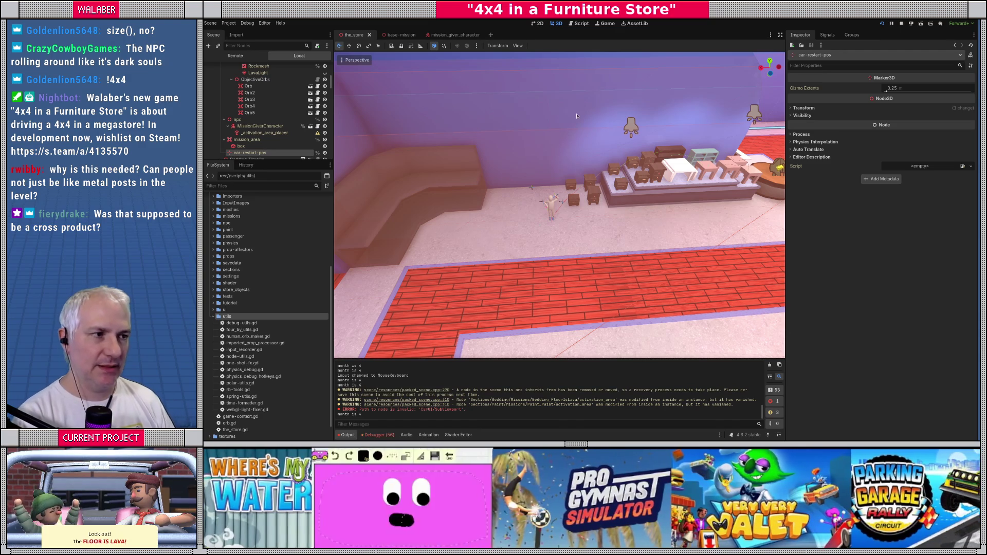
click(582, 24)
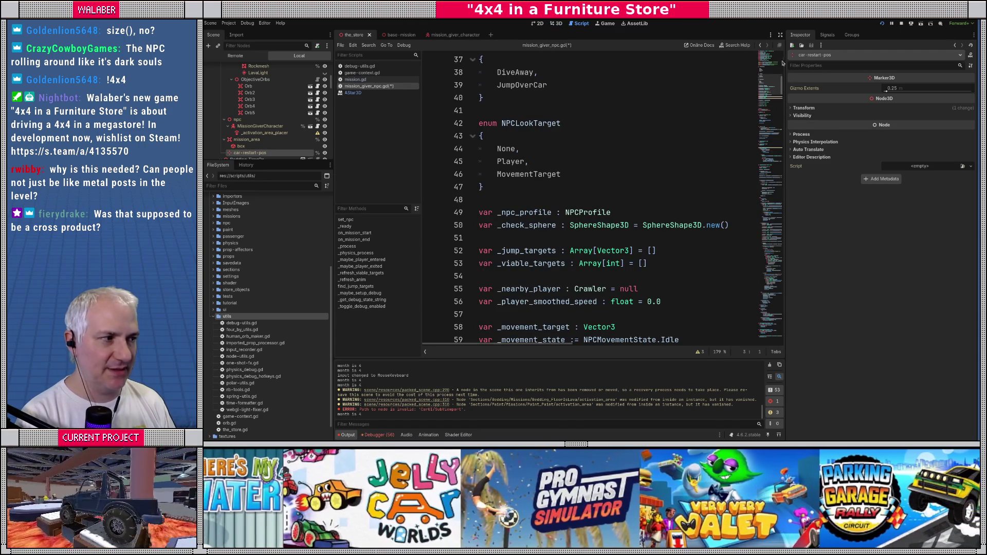
Turn on distraction-free mode and jump to the find_jump_targets function
click(781, 37)
click(418, 187)
scroll(418, 198, down, 7)
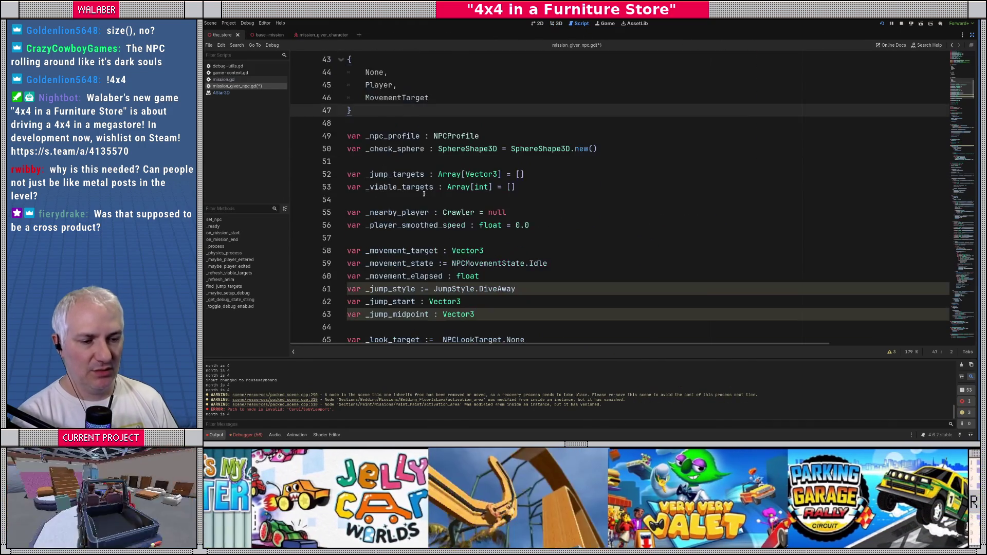
scroll(418, 198, down, 7)
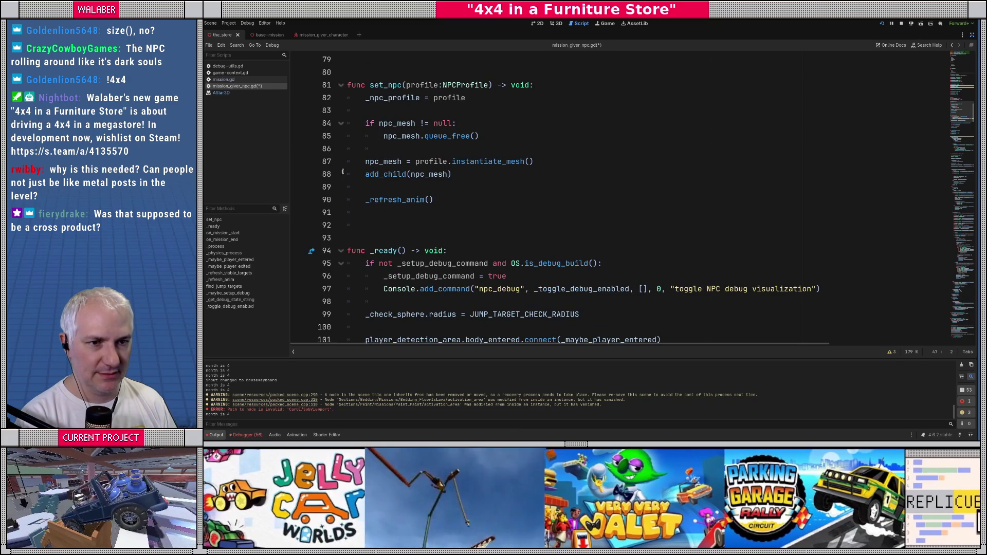
click(406, 172)
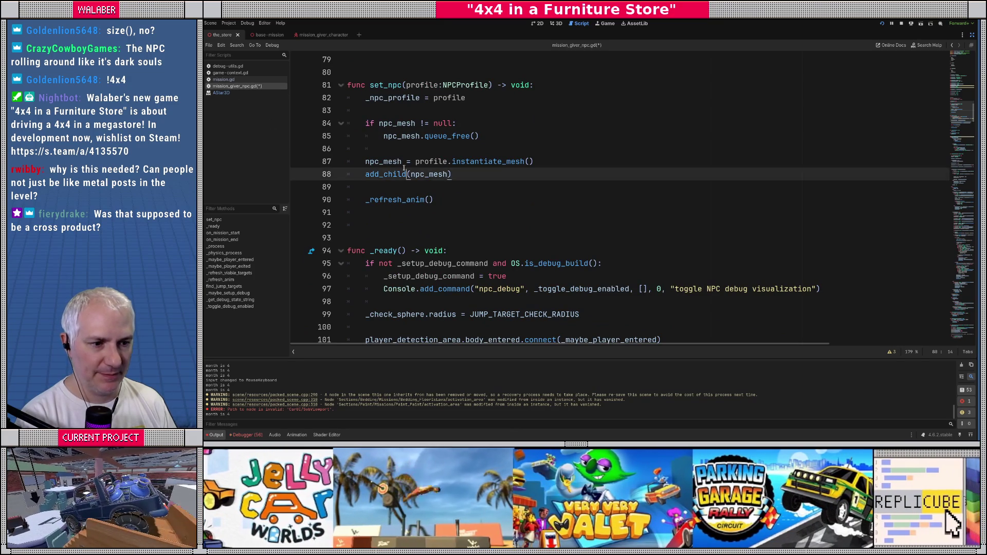
scroll(404, 168, down, 4)
ctrl+click(400, 263)
Add two blank lines after the space_state line, then scroll back to the top constants
click(378, 213)
scroll(376, 211, down, 2)
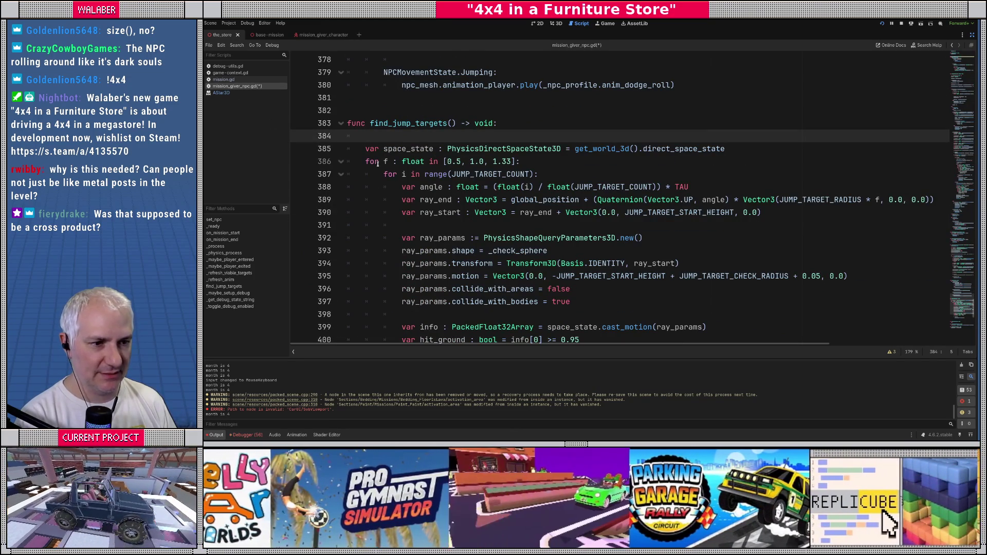
click(670, 153)
key(Return)
key(Return)
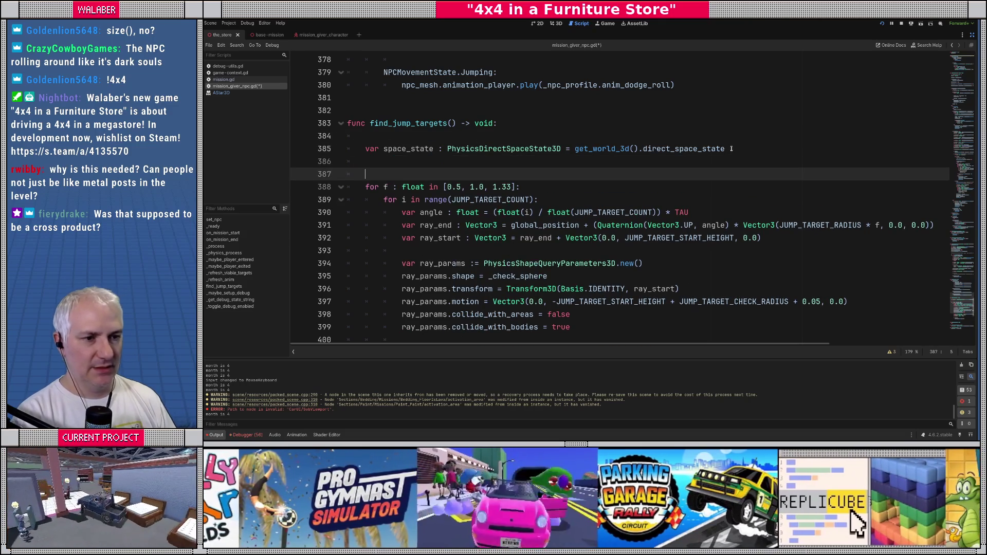
drag(969, 304, 975, 54)
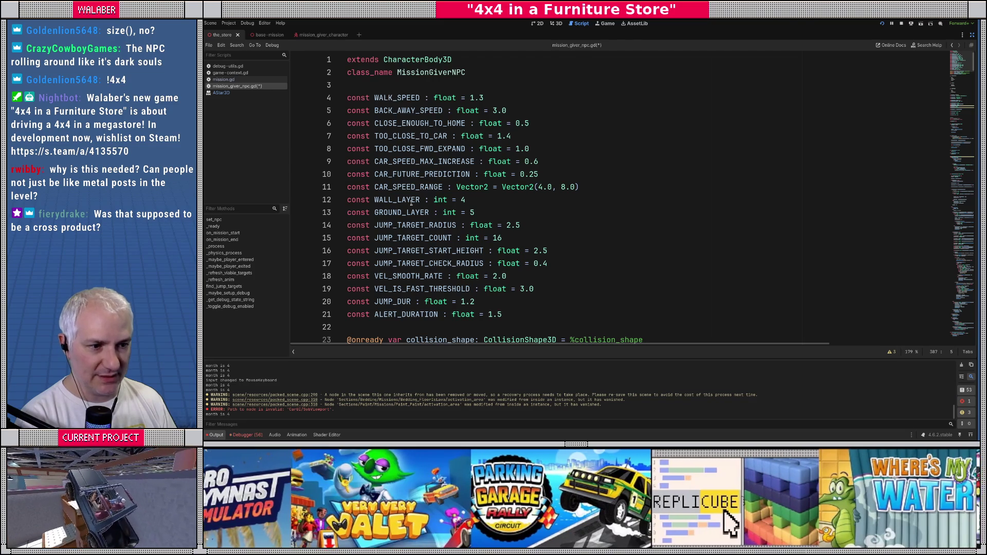
Rename JUMP_TARGET_RADIUS to JUMP_TARGET_CELL_SIZE and set its value to 0.75
double_click(413, 224)
scroll(502, 240, down, 1)
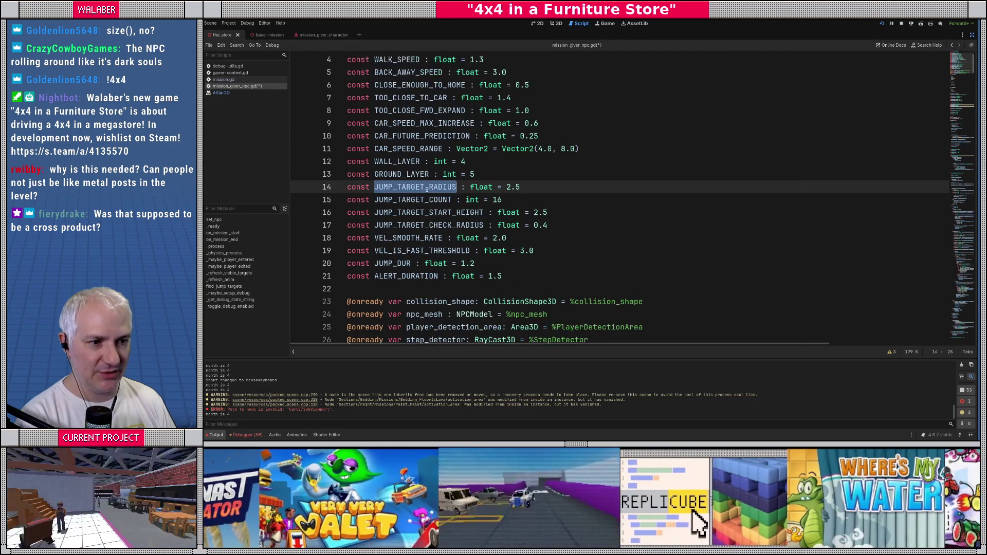
double_click(417, 201)
click(514, 202)
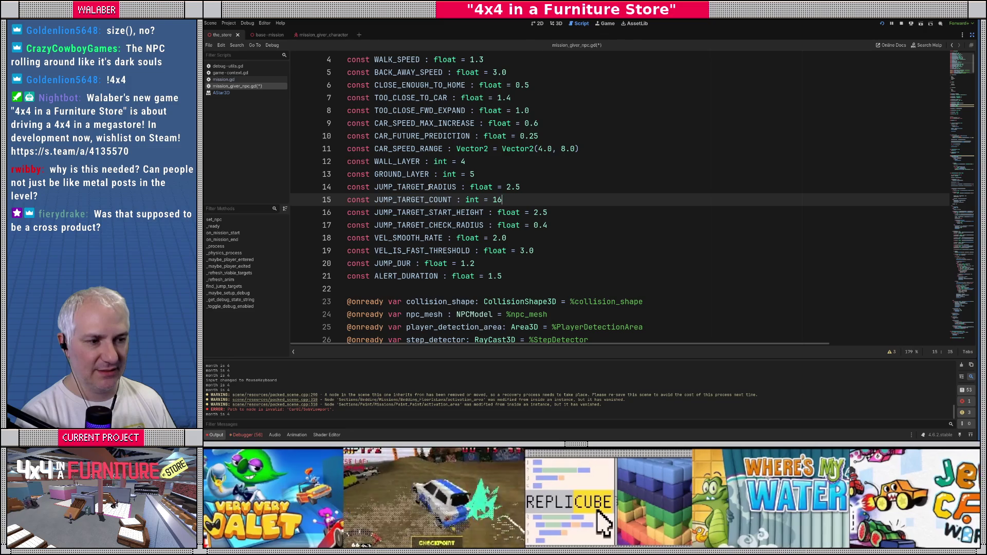
drag(429, 187, 457, 188)
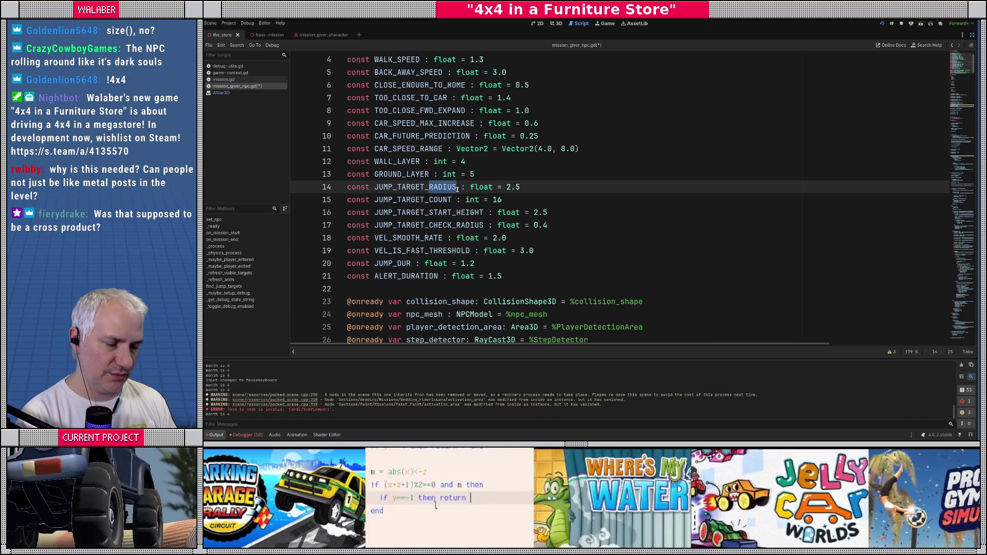
text(CELL_SIZ)
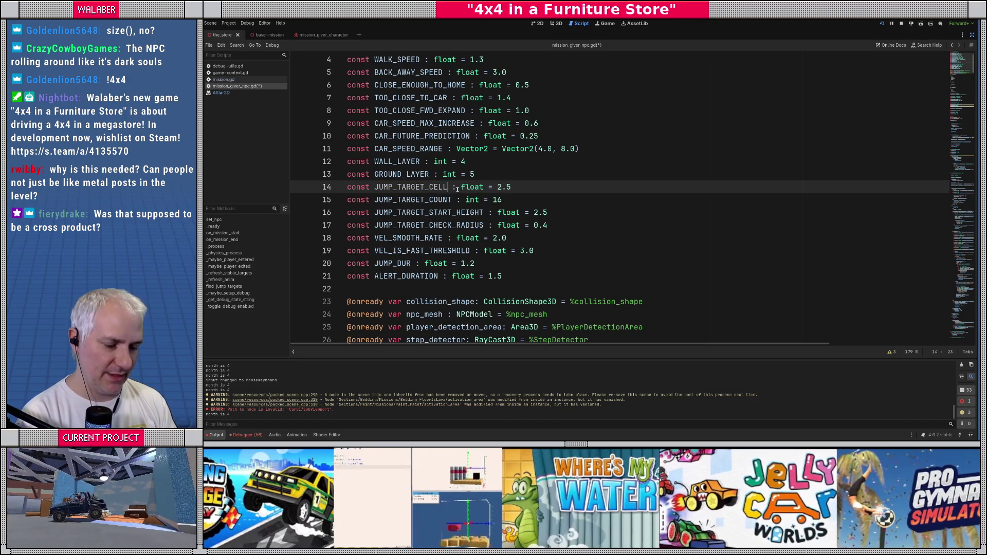
text(E)
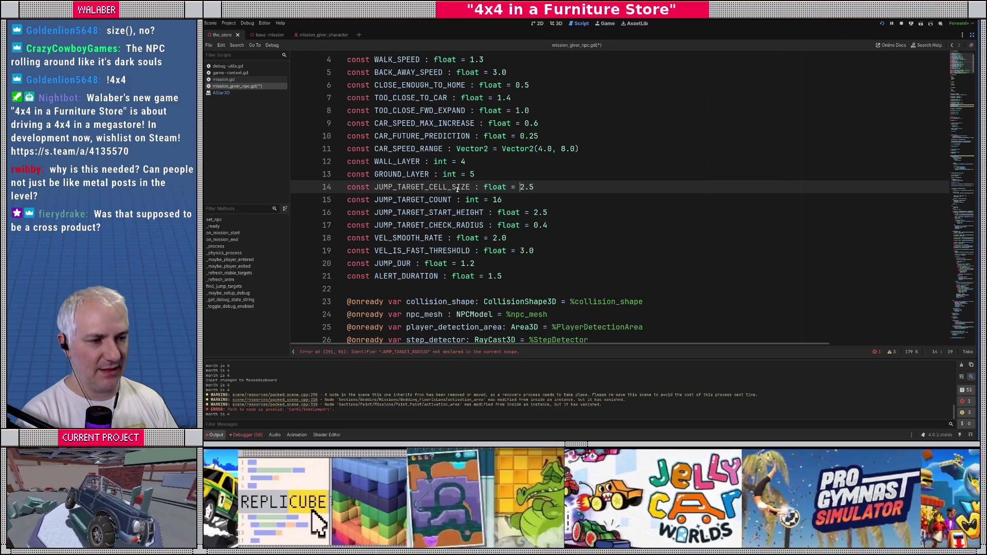
key(shift+End)
text(0.)
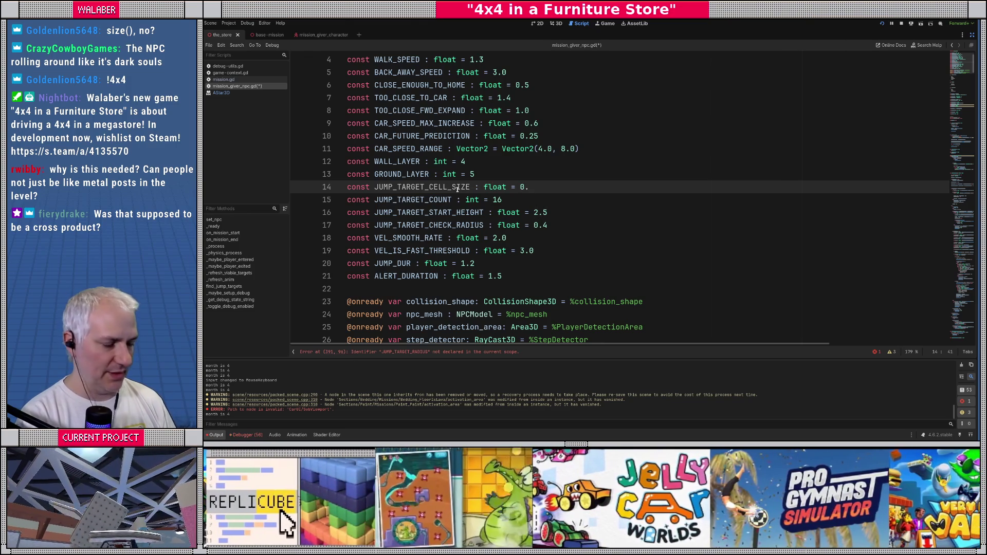
text(75)
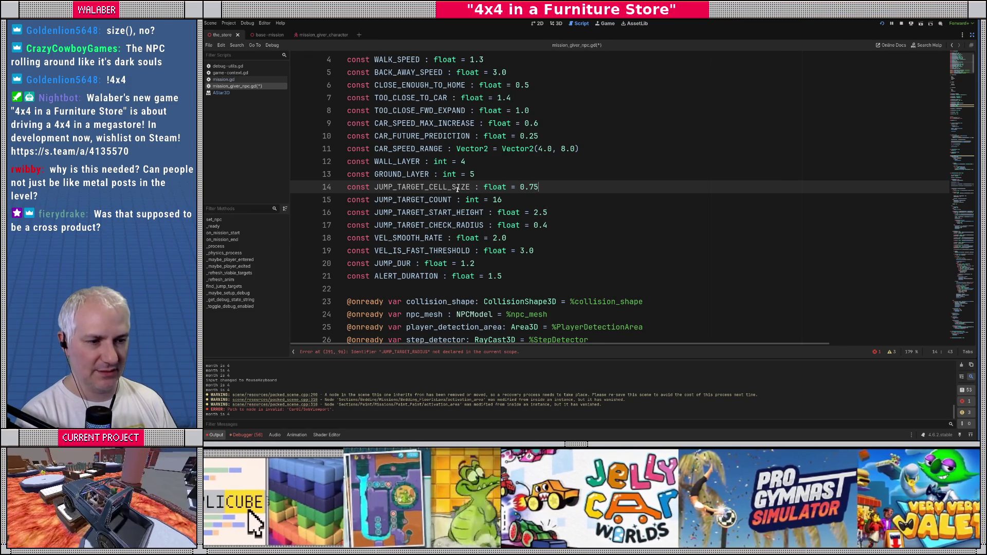
Rename JUMP_TARGET_COUNT to JUMP_TARGET_CELL_COUNT and change its value from 16 to 6
click(431, 199)
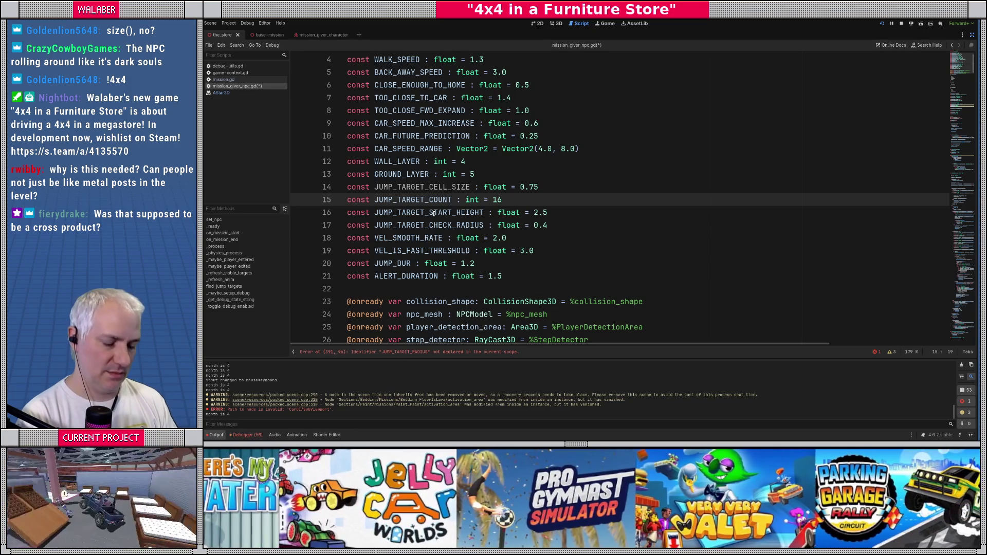
text(CEL)
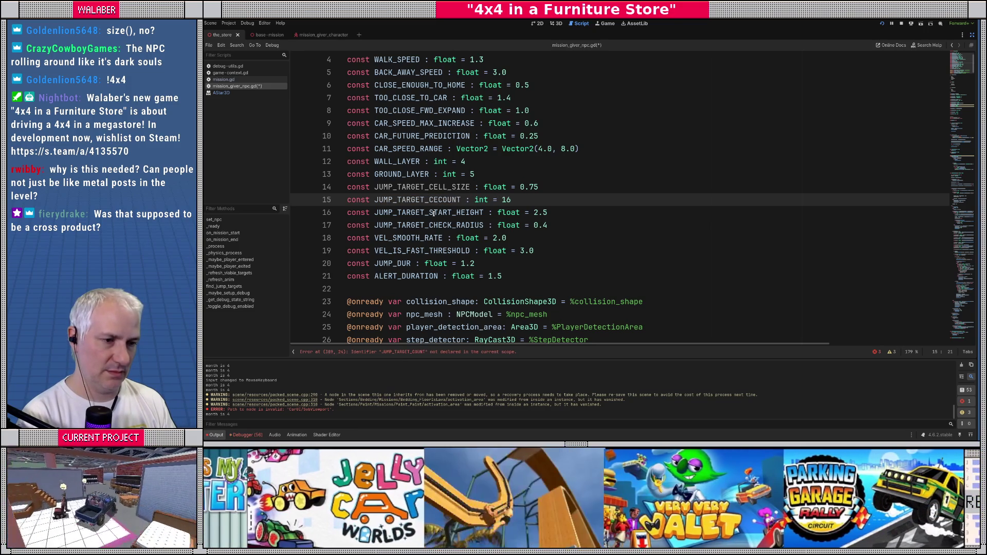
text(L_)
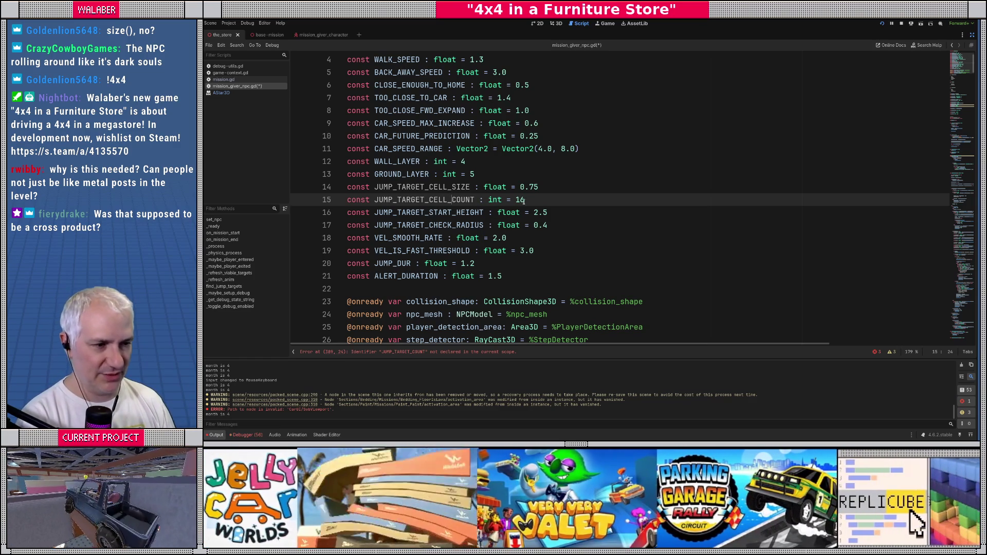
double_click(522, 200)
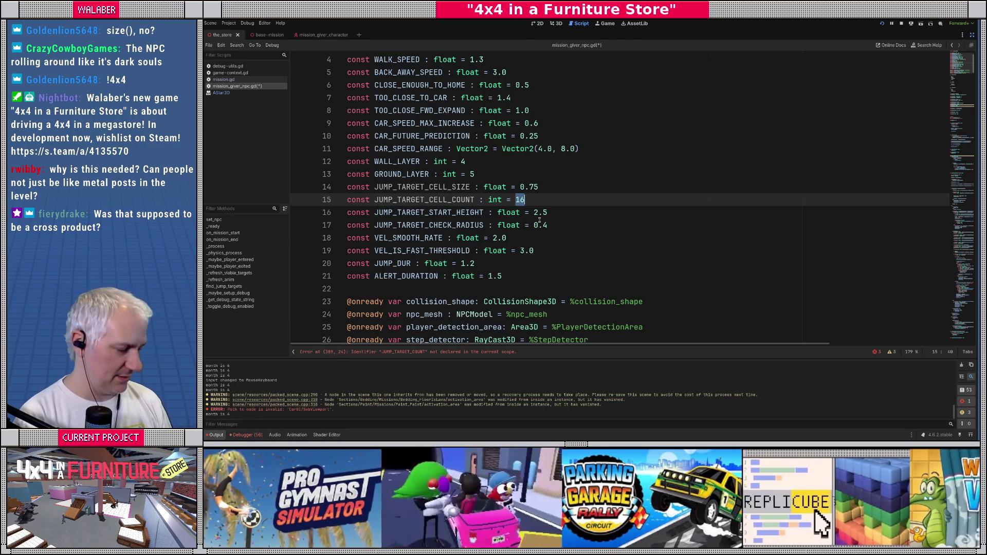
text(6)
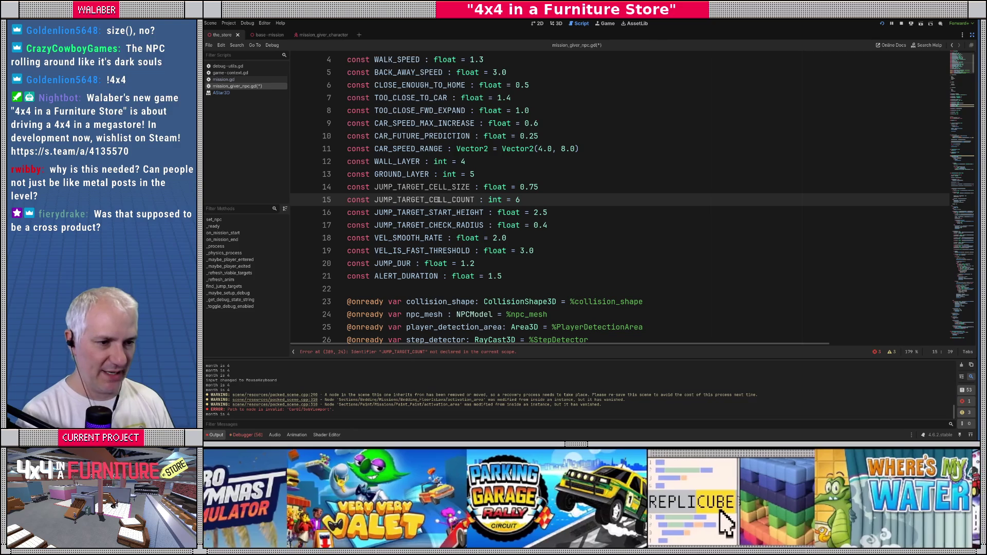
drag(970, 62, 968, 302)
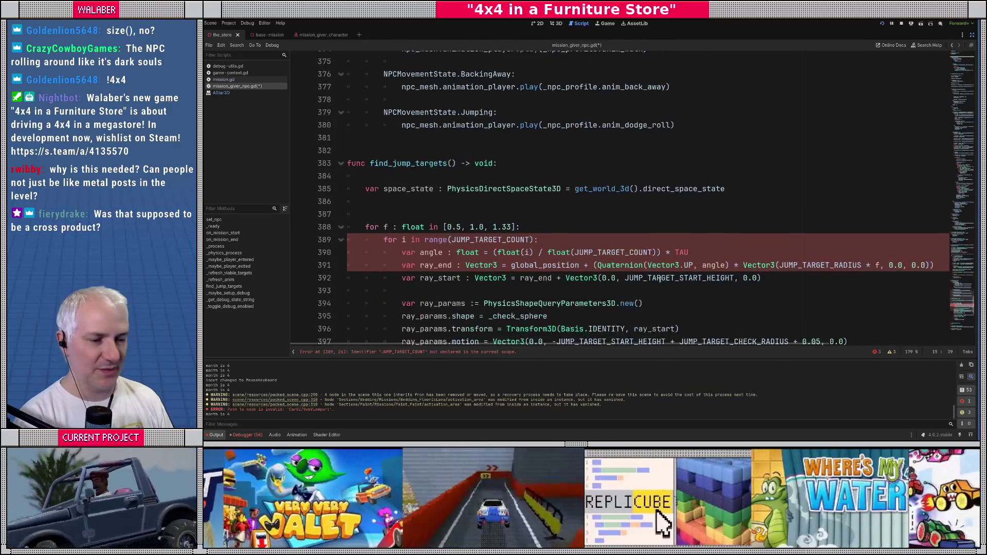
Start find_jump_targets with 'for z in range(-JUMP_TARGET_CELL_COUNT, JUMP_TARGET_CELL_COUNT):'
scroll(397, 179, down, 1)
click(397, 175)
text(for)
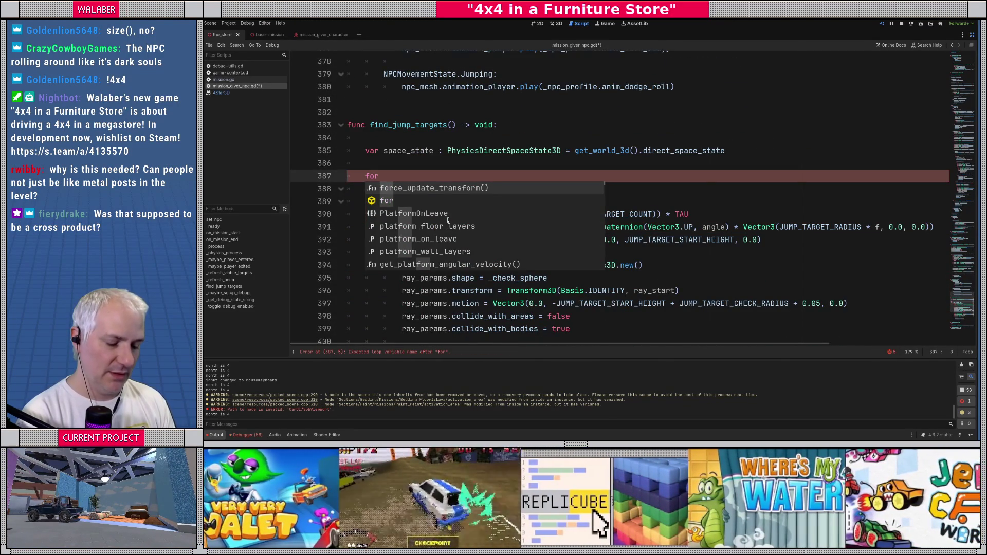
text( z )
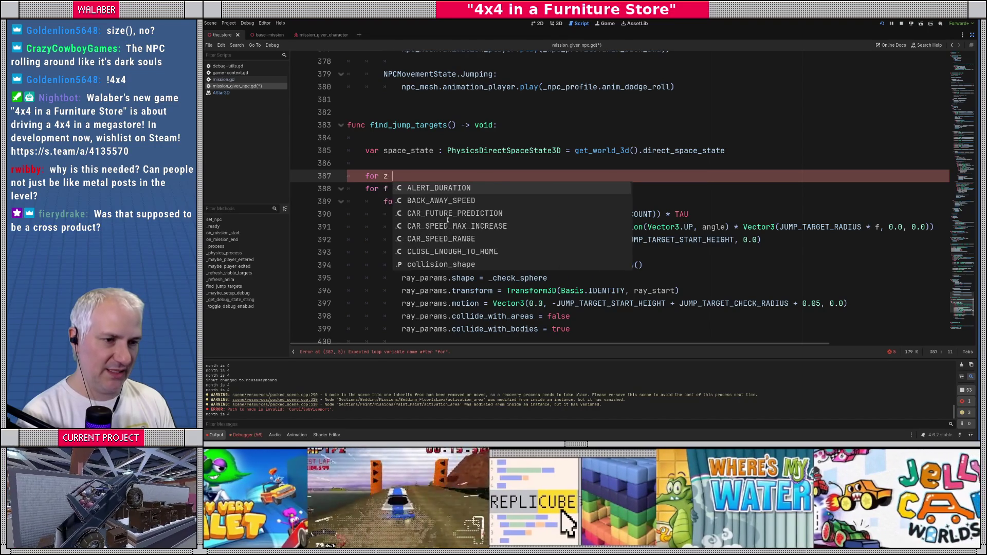
text(in range(-COU)
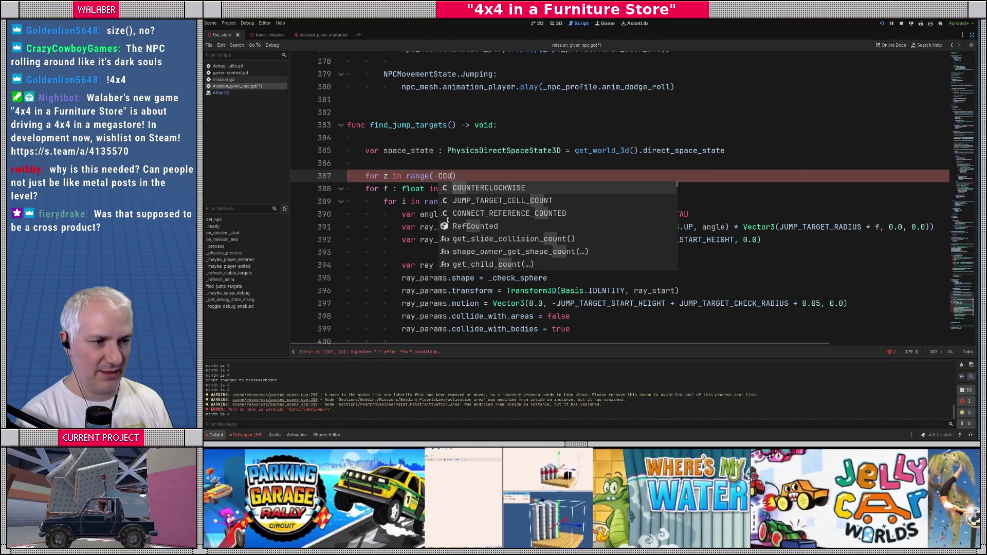
key(Down)
key(Return)
text(, JUMP)
text(_TARGET_CELL_COUNT)
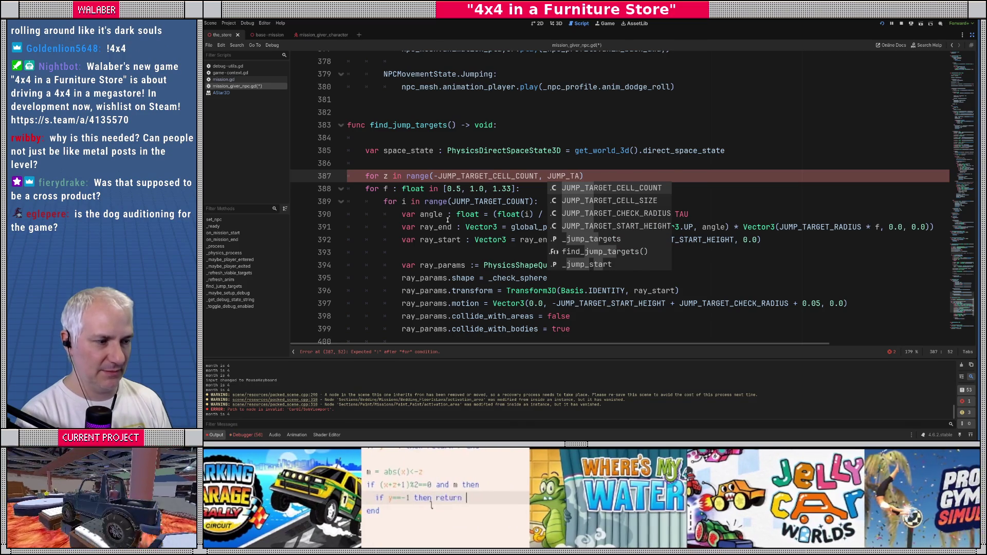
key(Return)
key(End)
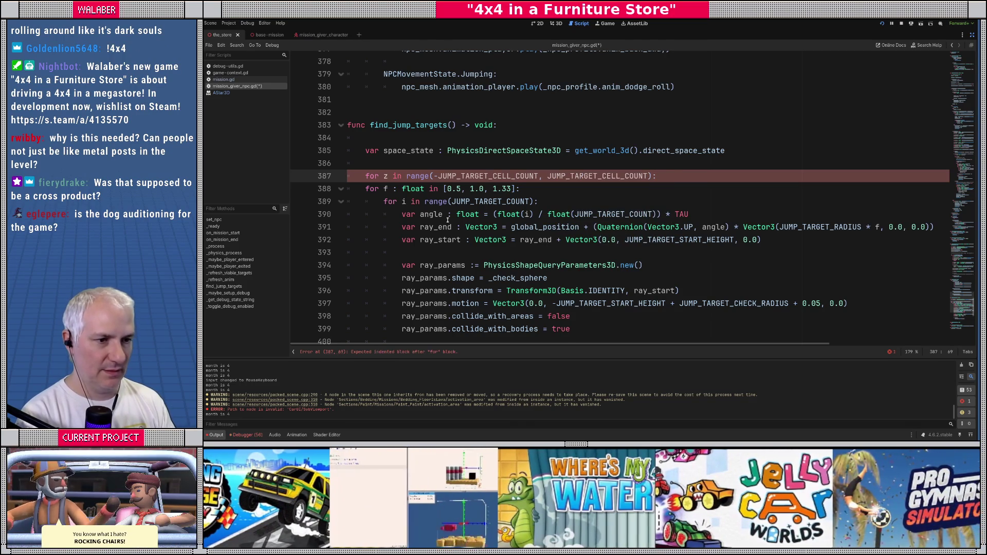
key(Return)
Nest a matching 'for x in range(-JUMP_TARGET_CELL_COUNT, JUMP_TARGET_CELL_COUNT):' loop with an indented body line
text(vor x in range(-JUMP_TAR)
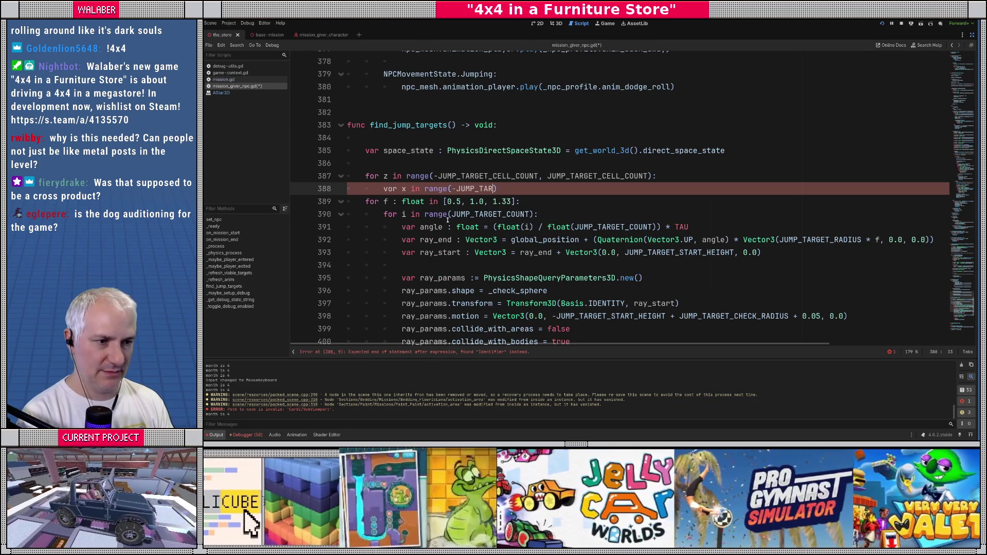
key(Home)
key(Delete)
text(f)
key(End)
key(Left)
text(GET_)
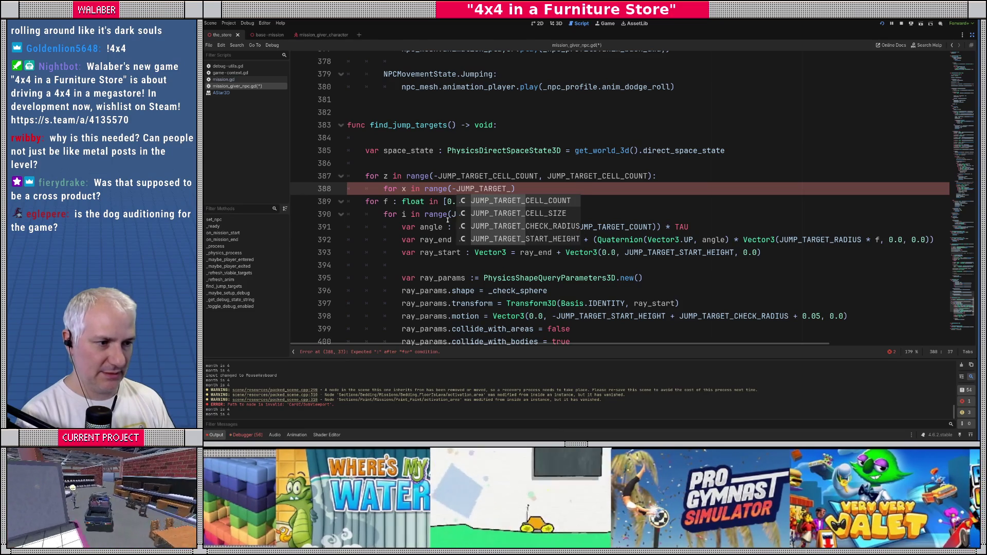
key(Return)
text(, JUMP_TAR)
key(Return)
text():)
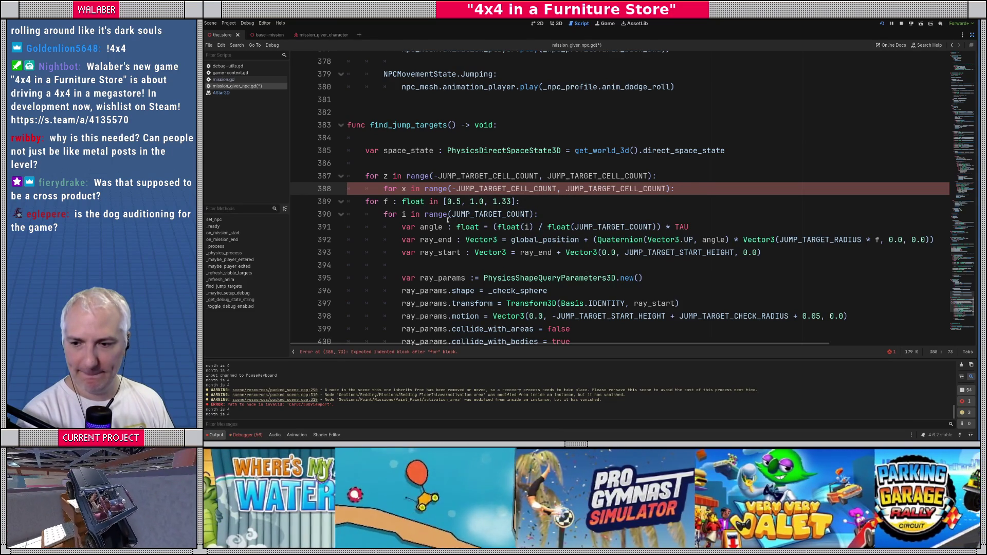
key(Return)
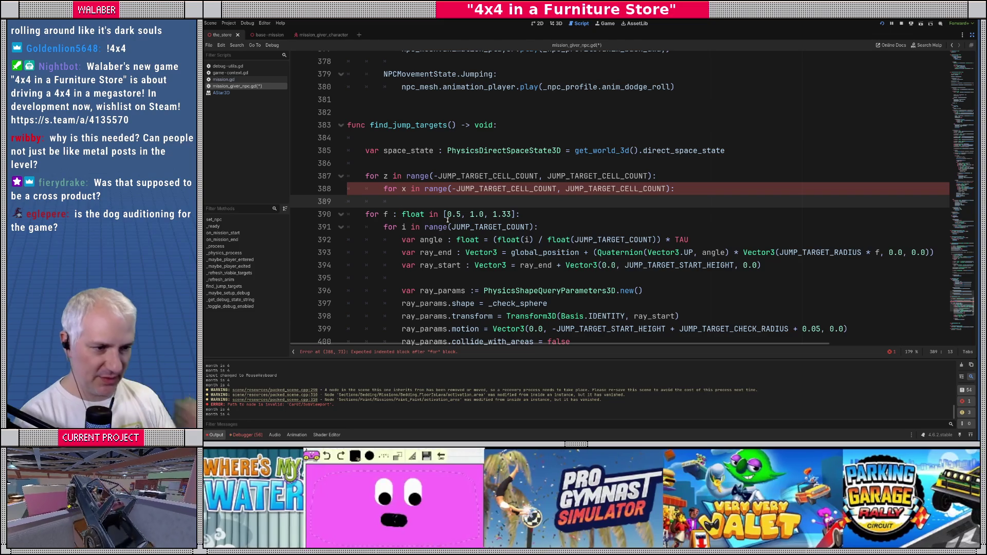
scroll(420, 231, down, 1)
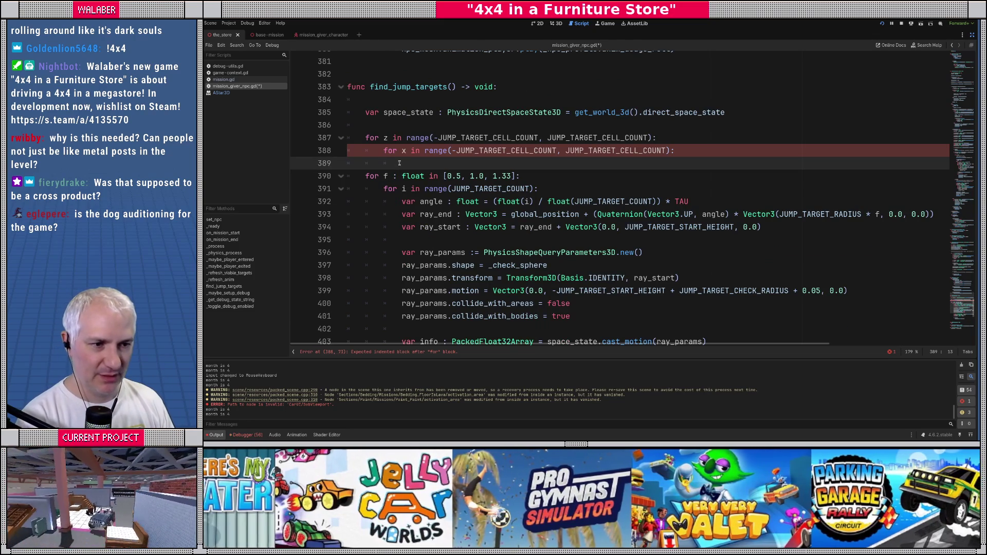
Delete the old f and i loop headers and the unused angle line, adding blank lines
drag(402, 162, 539, 189)
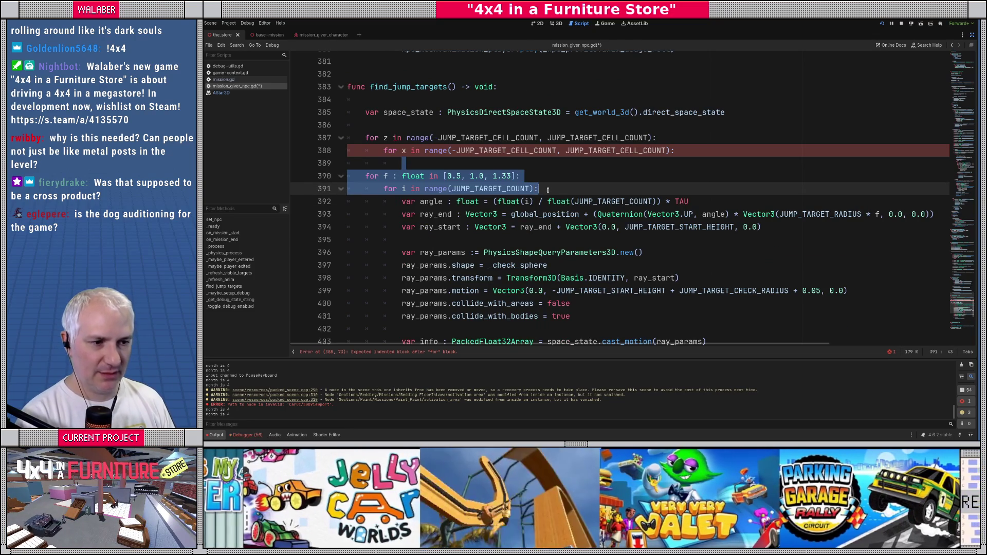
key(Delete)
key(Down)
key(shift+Down)
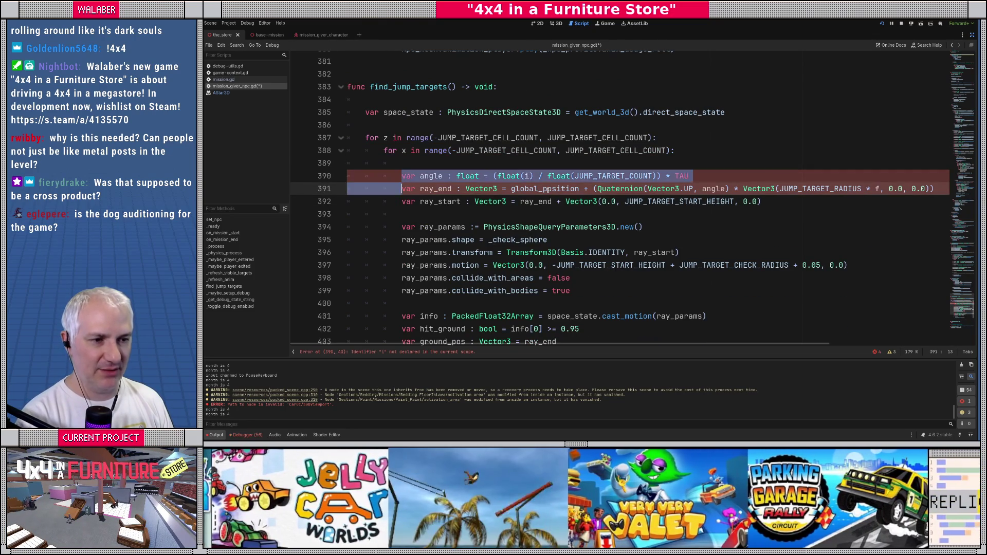
key(Delete)
key(Up)
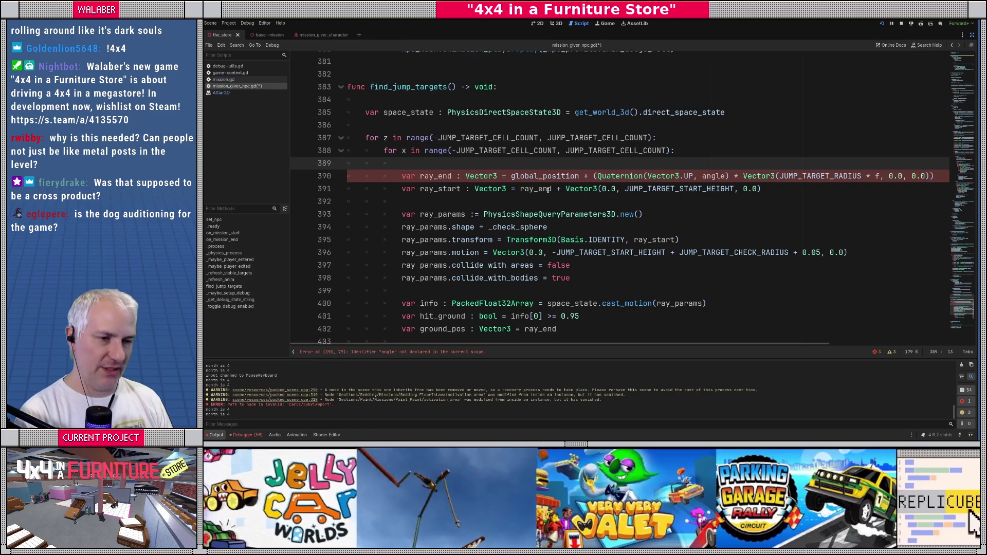
key(Return)
key(Up)
key(Return)
Add a comment about checking fit, get and ground, then declare 'var can_fit := true'
text(# check if we can )
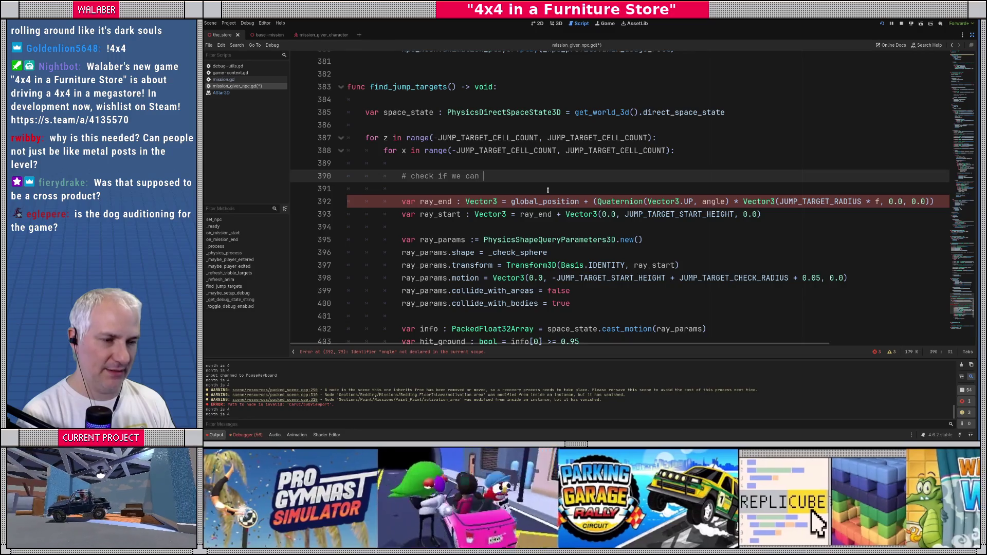
text("fit" here,)
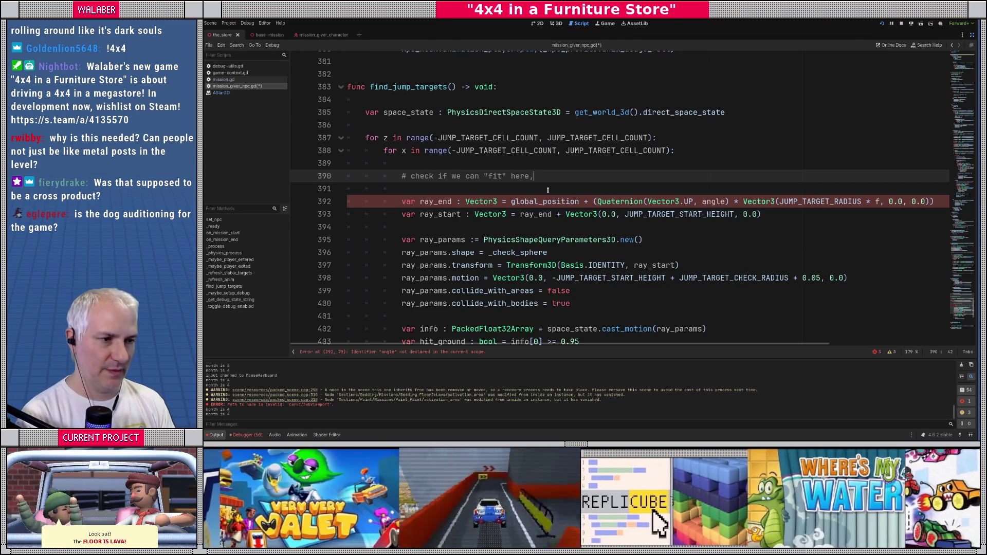
text( we can "g)
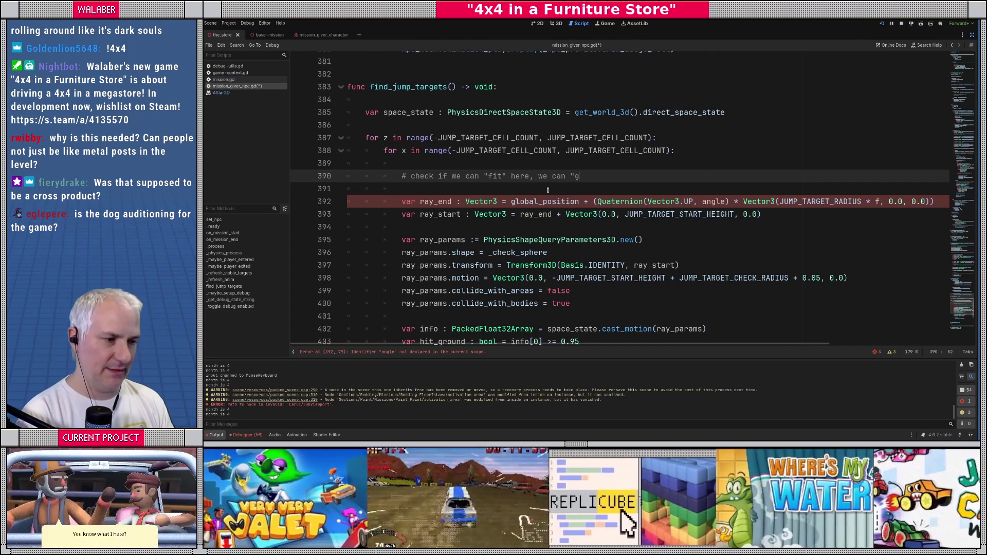
text(et" here, and)
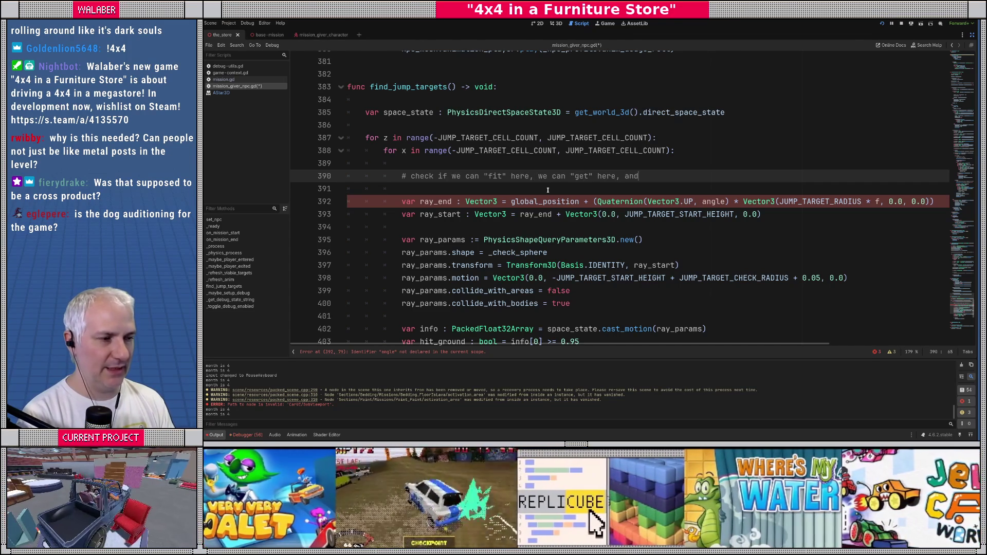
text( there is "ground" here)
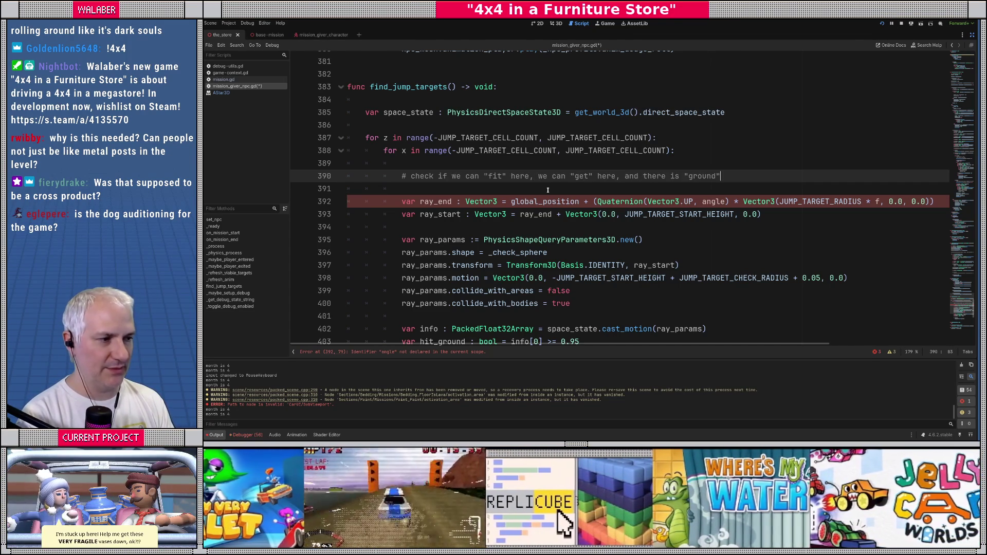
key(Return)
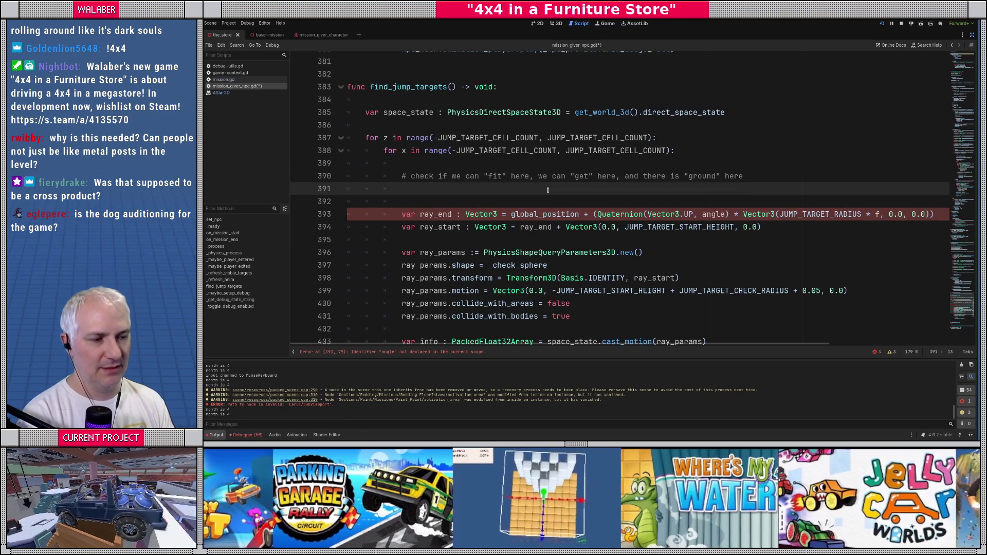
text(v)
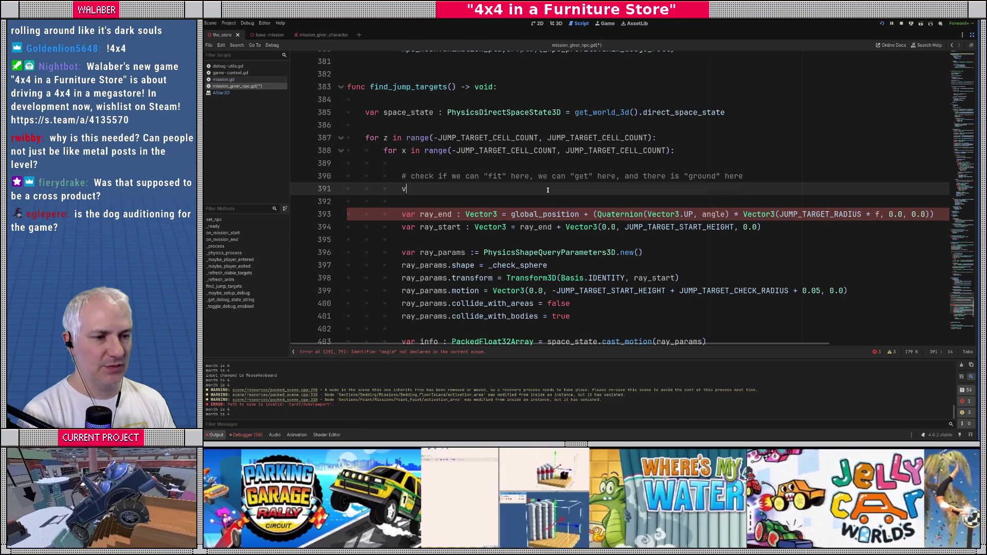
text(ar can_)
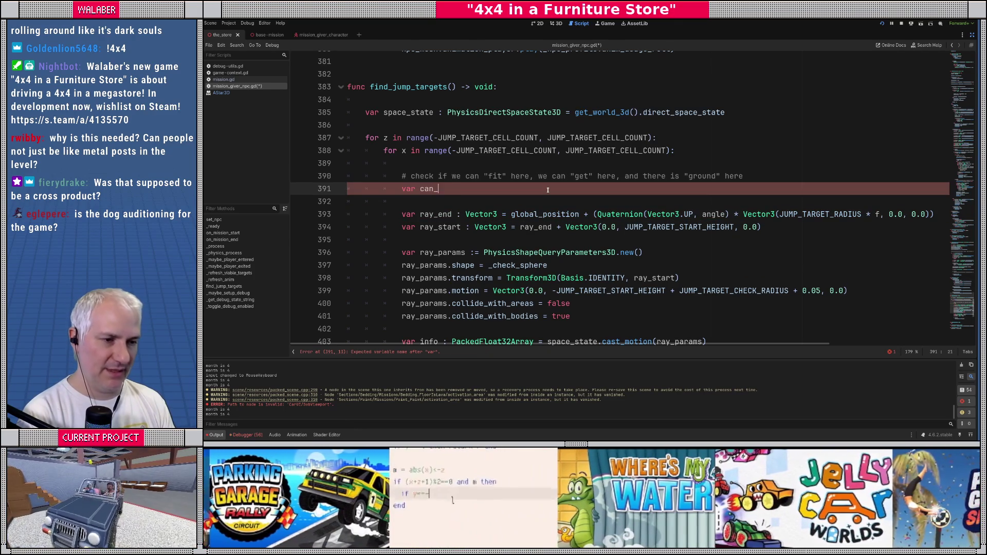
text(fit := true)
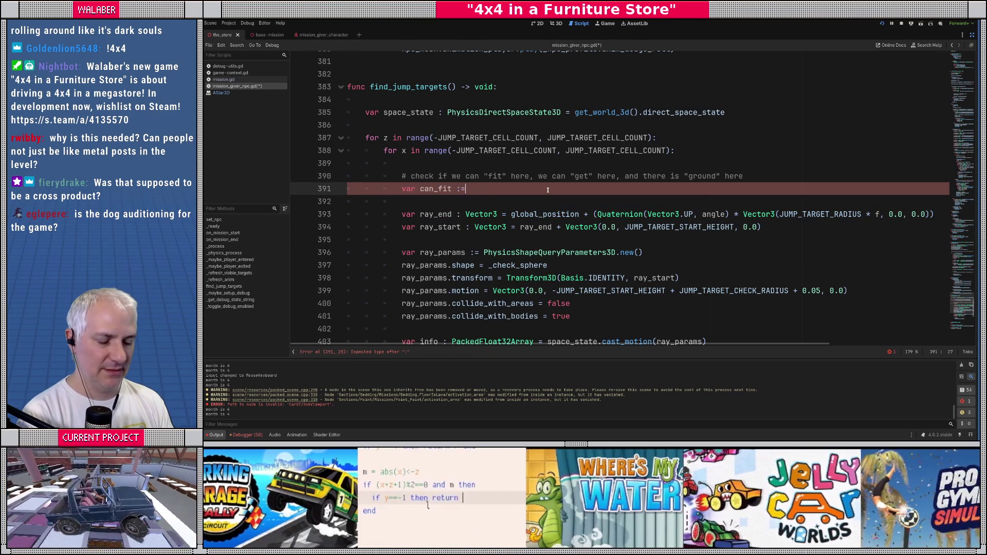
key(Return)
Declare 'var can_get := true' and 'var has_ground := true' below can_fit
text(var )
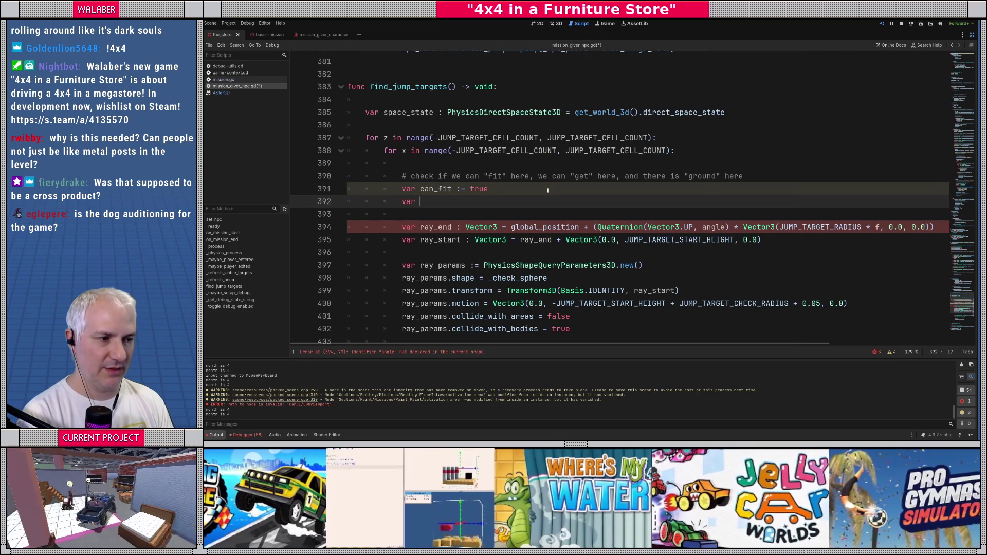
text(can_get := treu)
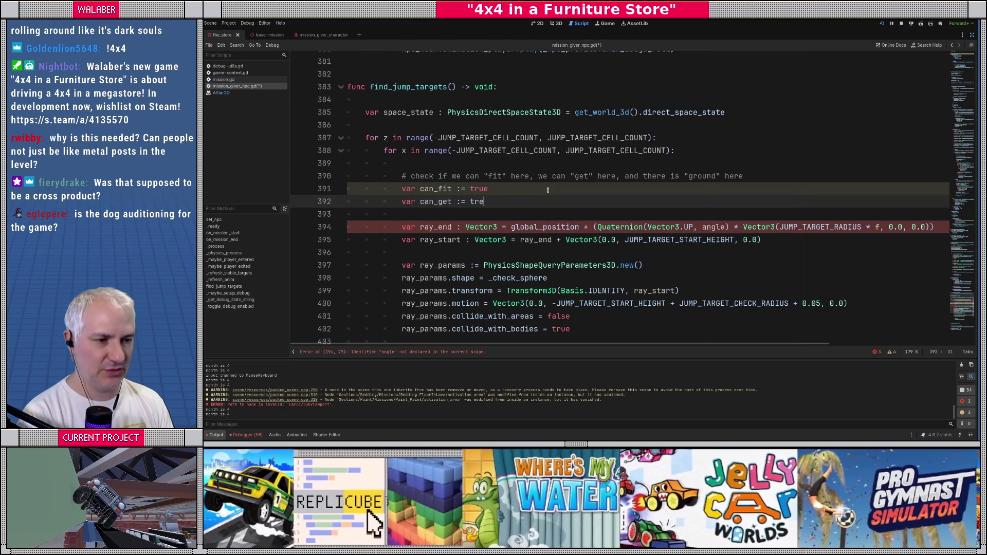
key(Return)
key(BackSpace)
key(BackSpace)
key(BackSpace)
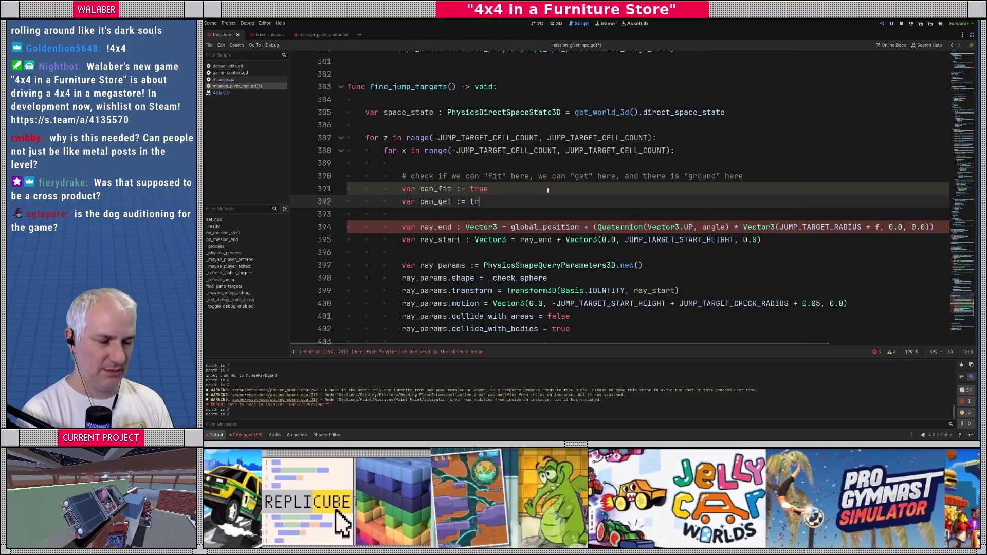
text(ue)
key(Return)
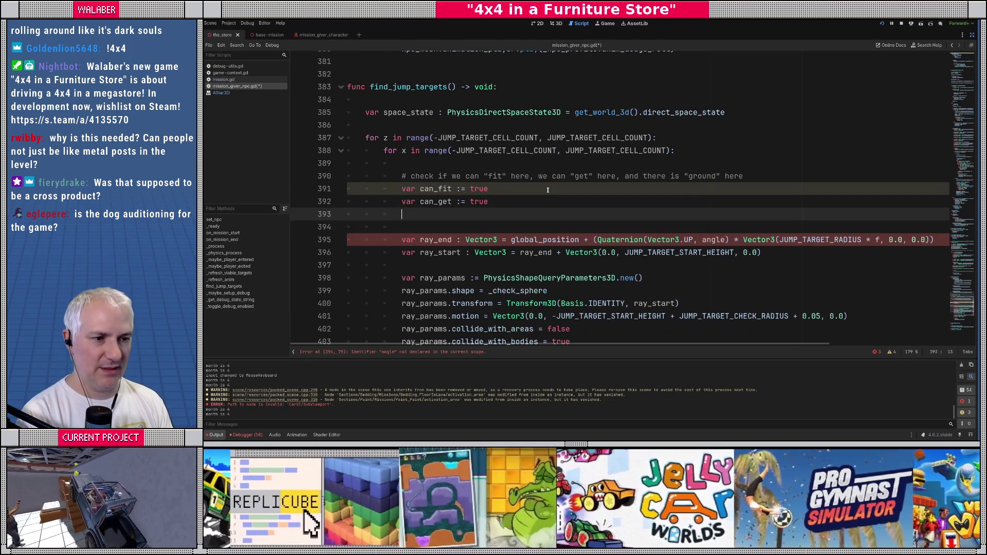
key(Tab)
text(var )
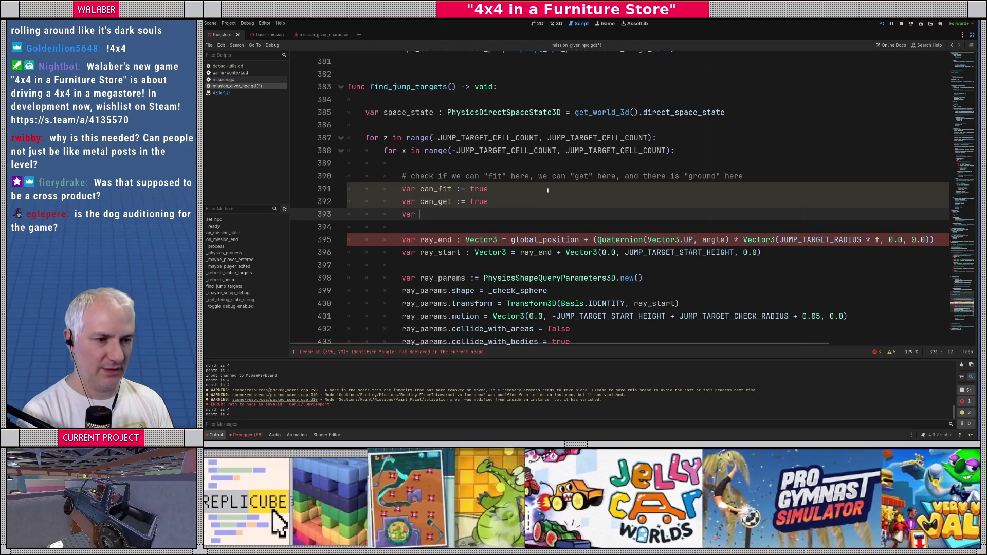
text(has_ground := true)
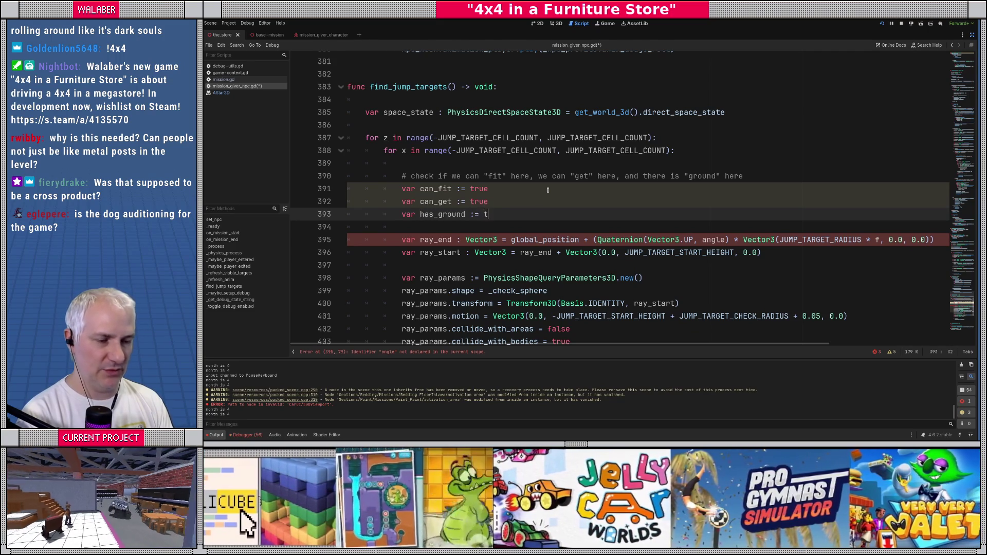
scroll(443, 188, down, 1)
click(443, 188)
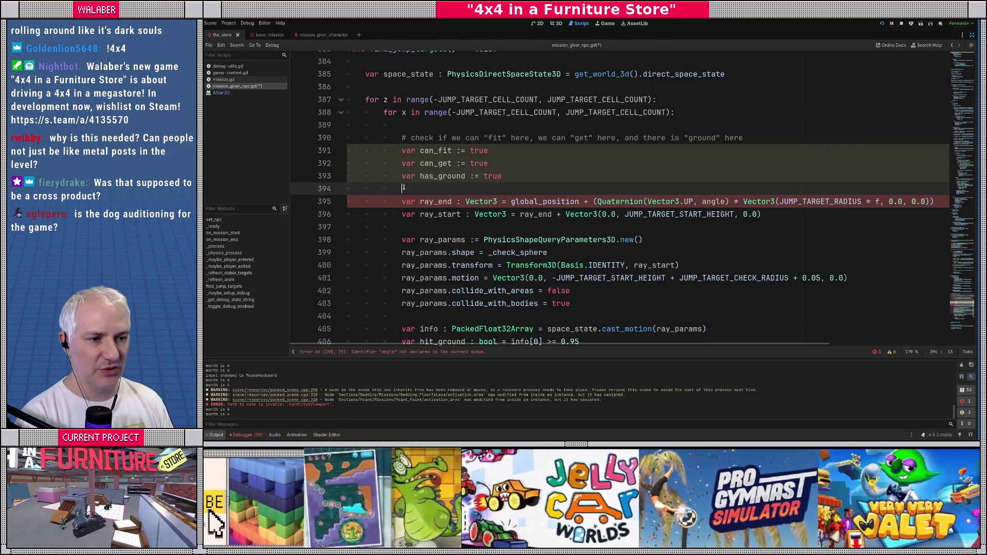
Replace hit_ground in the jump-target condition with 'can_fit and can_get and has_ground'
scroll(437, 206, down, 4)
double_click(420, 228)
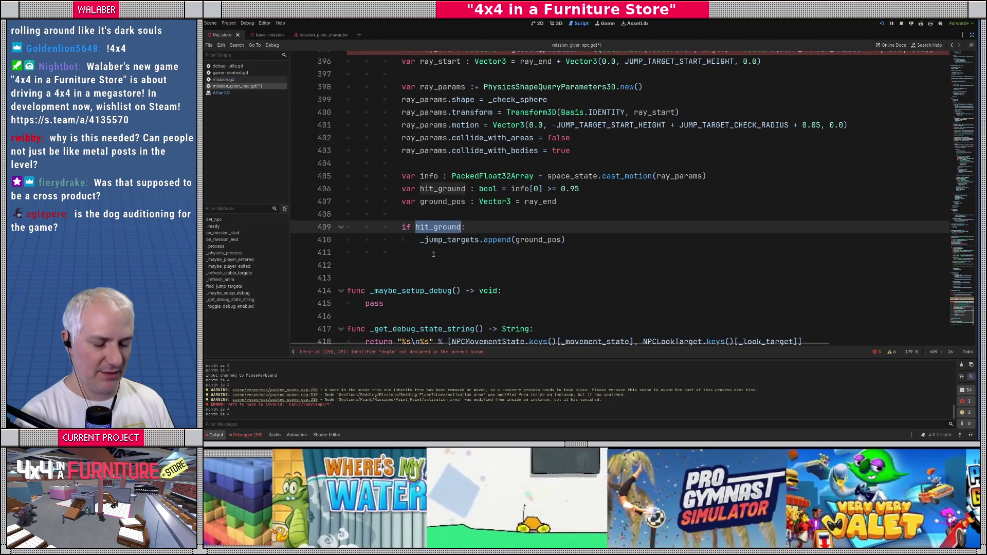
text(can_fit and )
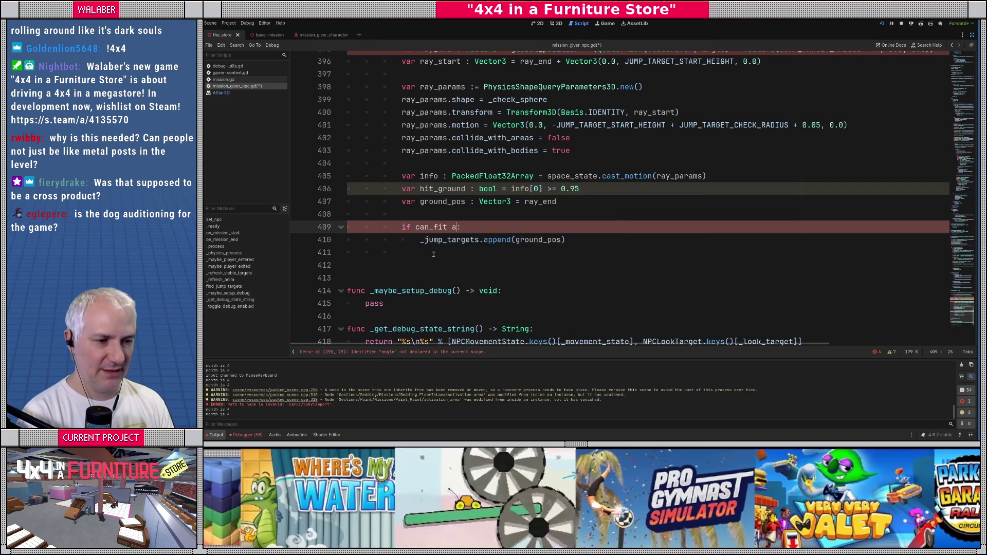
text(has_ground)
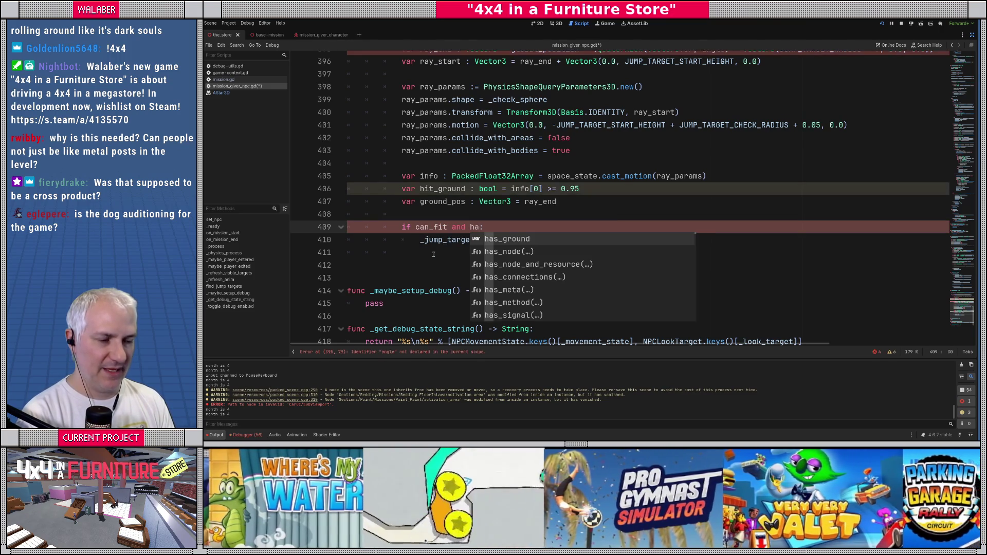
key(BackSpace)
key(BackSpace)
key(BackSpace)
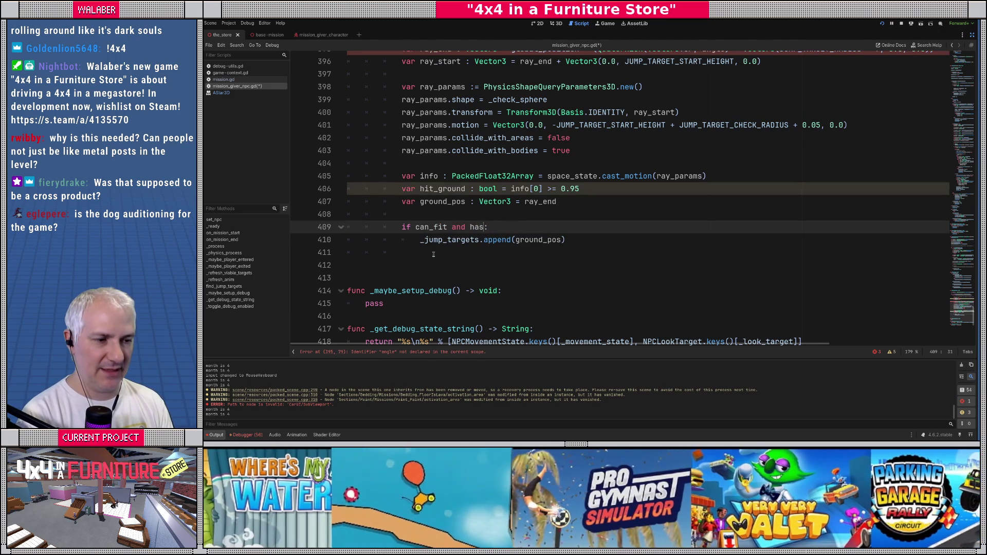
text(can_get and )
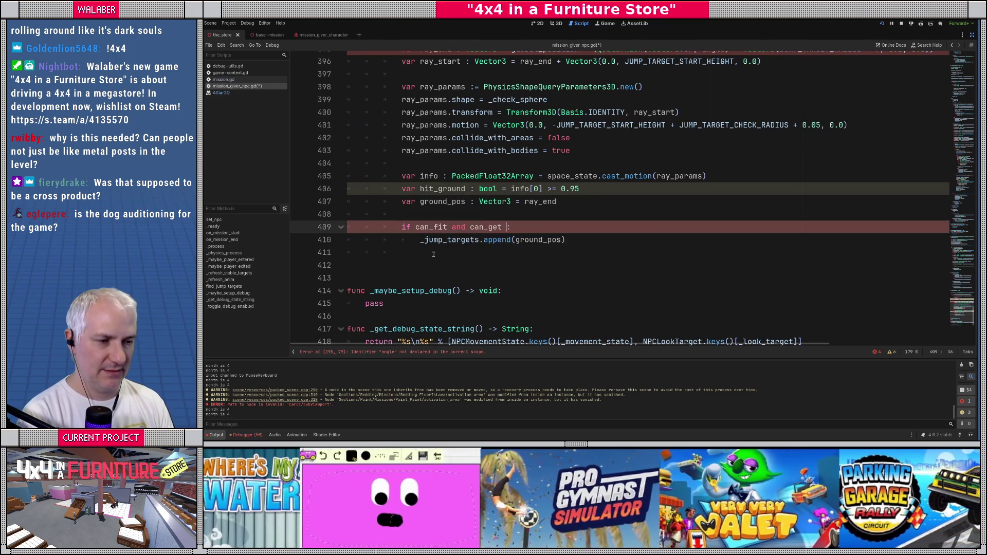
text(has)
text(_g)
key(Return)
Insert a '# can fit' comment above ray_end and select that line's offset expression
scroll(444, 183, up, 2)
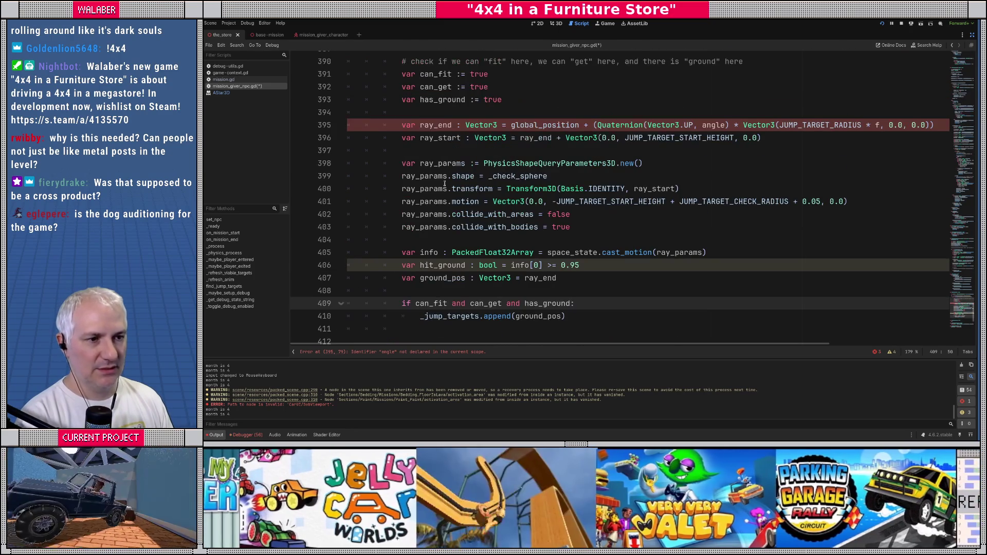
scroll(441, 127, up, 1)
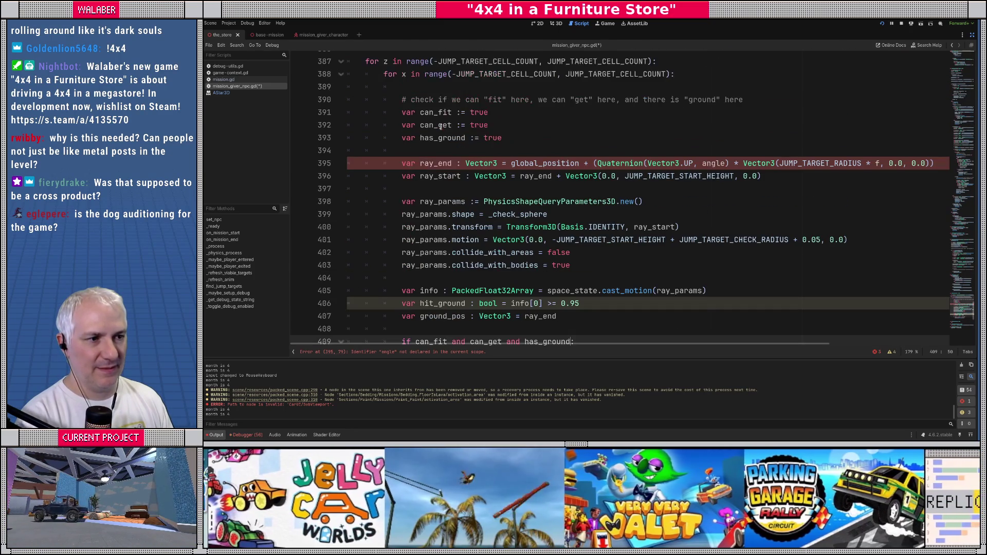
scroll(418, 155, down, 1)
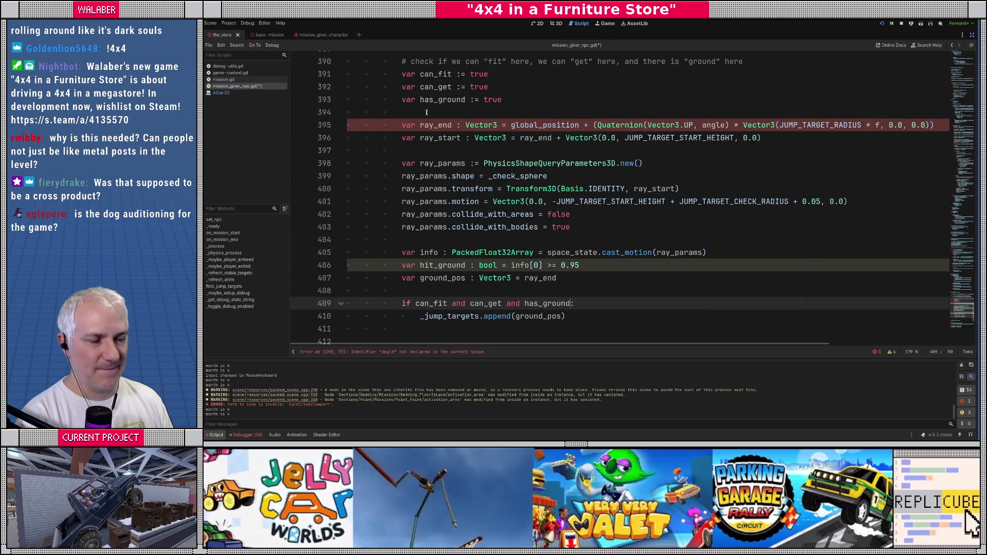
click(426, 112)
key(Return)
text(# can fint)
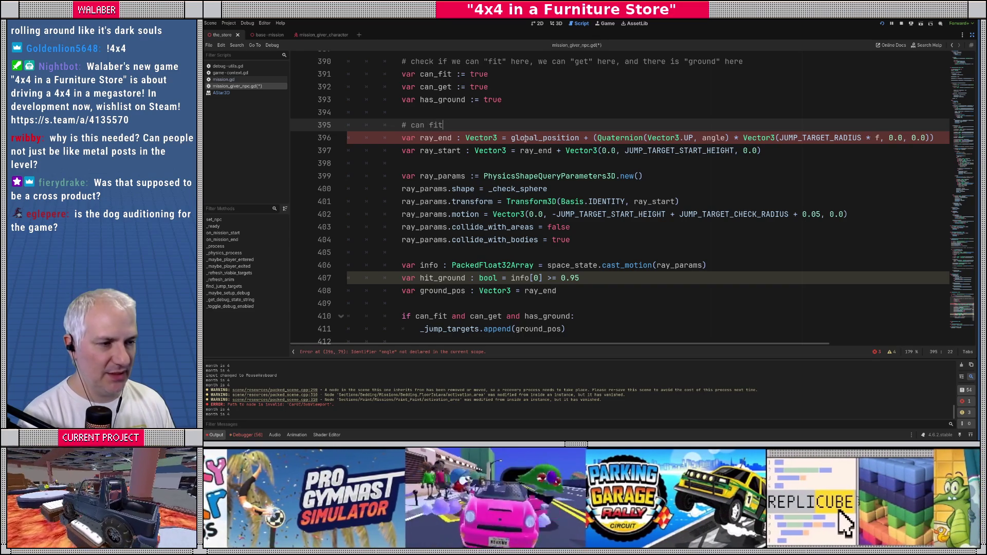
double_click(524, 138)
drag(594, 137, 941, 137)
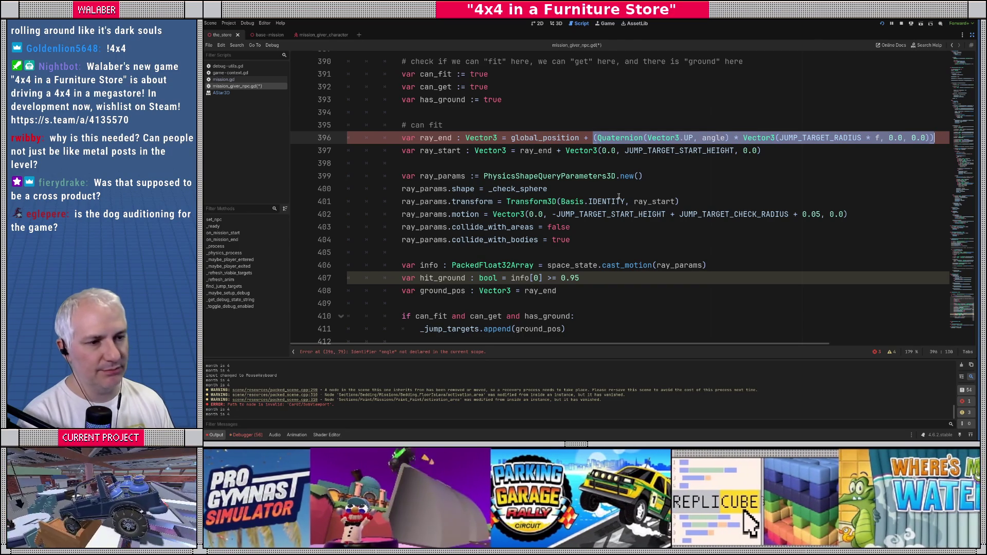
scroll(499, 165, up, 3)
scroll(506, 168, down, 2)
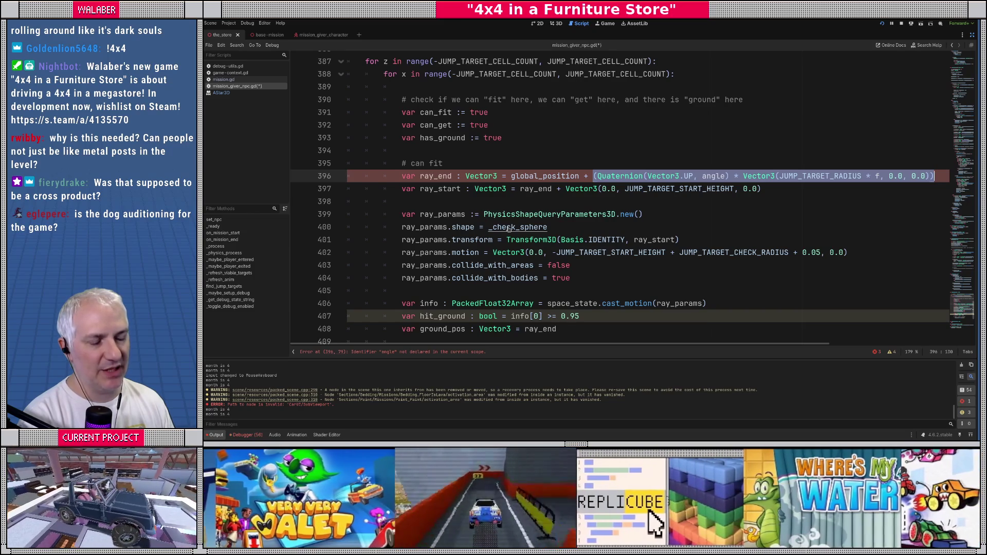
ctrl+click(508, 229)
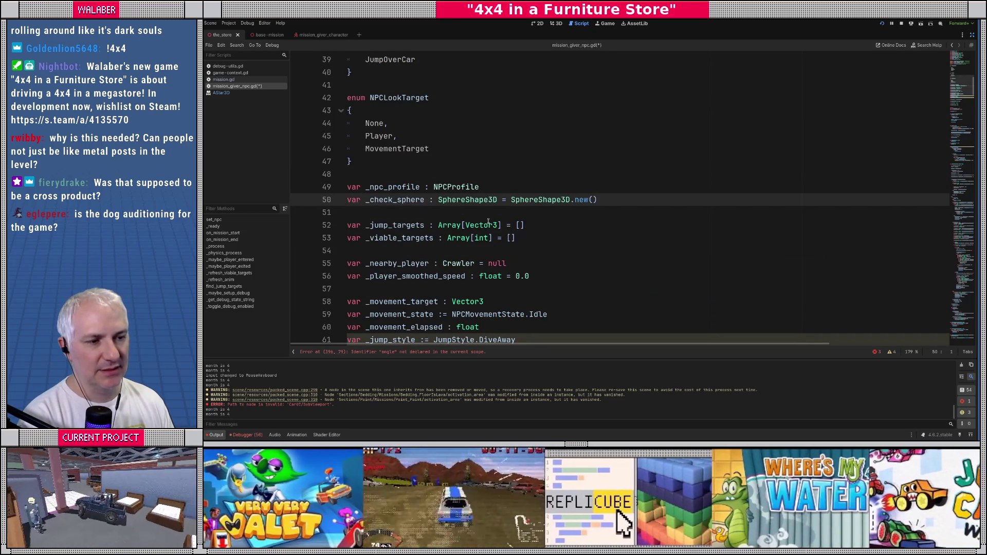
click(469, 212)
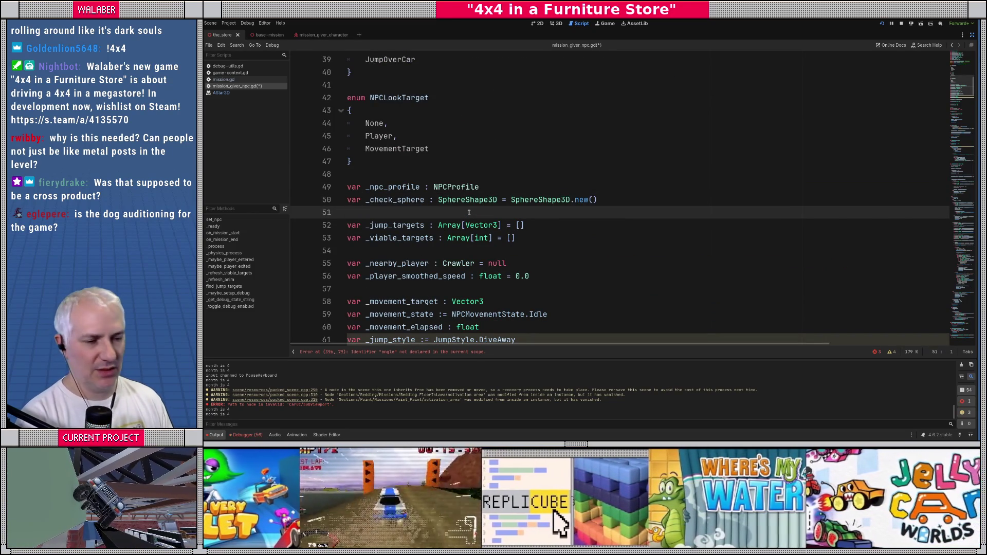
double_click(404, 199)
key(ctrl+f)
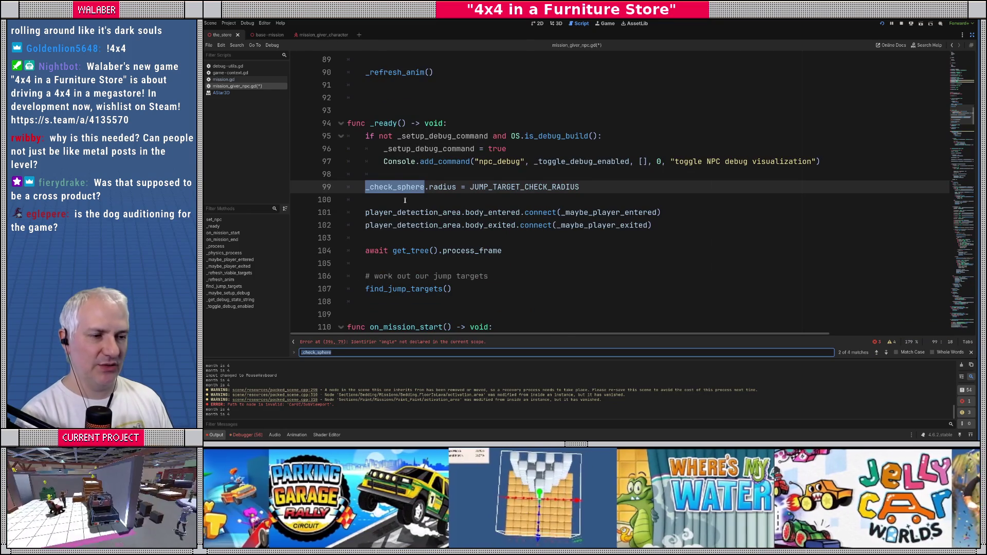
key(Return)
key(Escape)
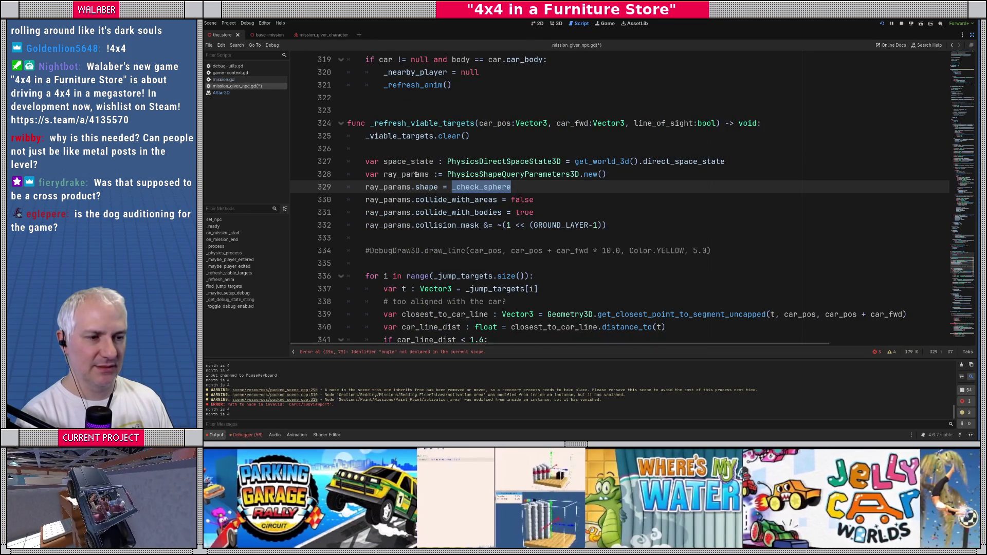
click(385, 189)
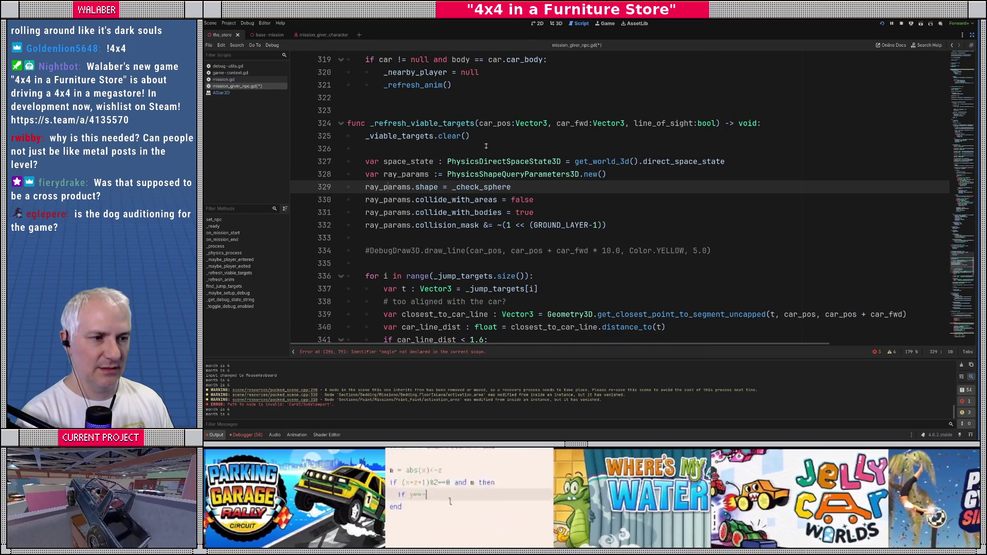
key(shift+Home)
key(shift+Home)
key(BackSpace)
key(BackSpace)
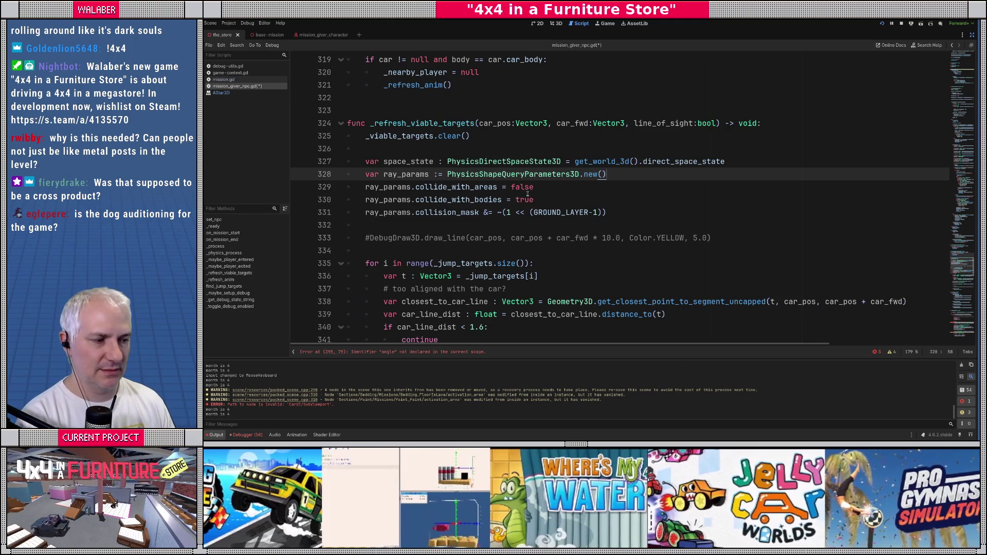
scroll(526, 191, down, 6)
scroll(528, 194, up, 4)
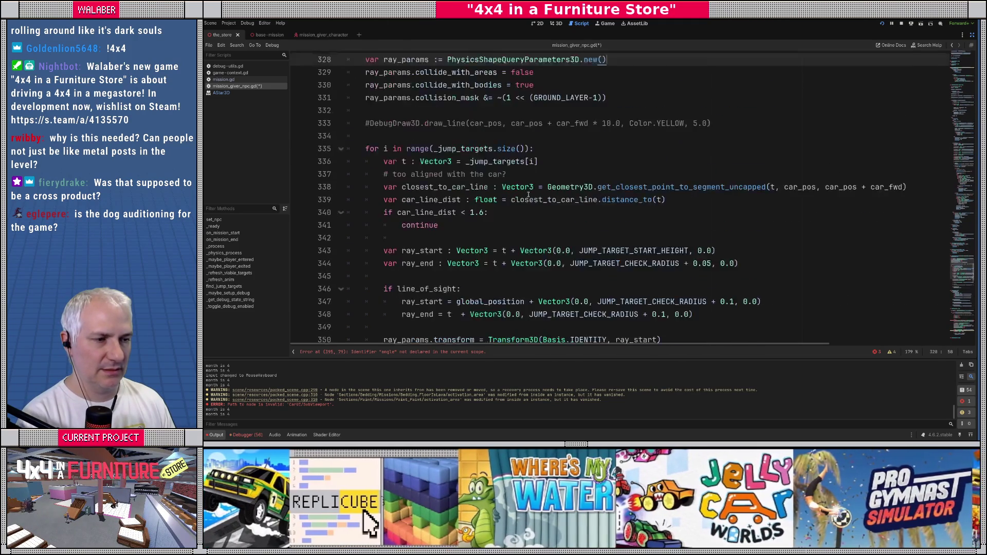
scroll(501, 180, down, 1)
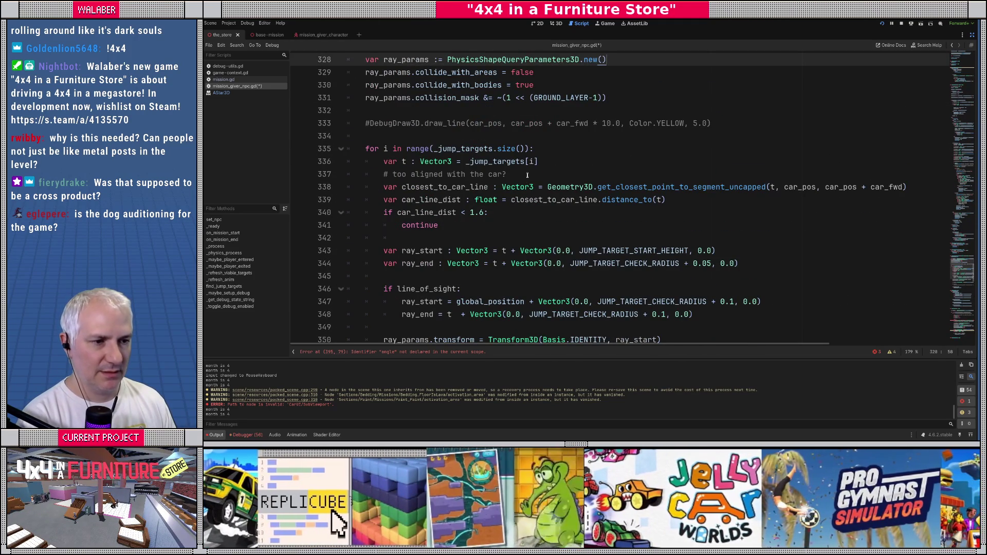
key(ctrl+z)
key(ctrl+z)
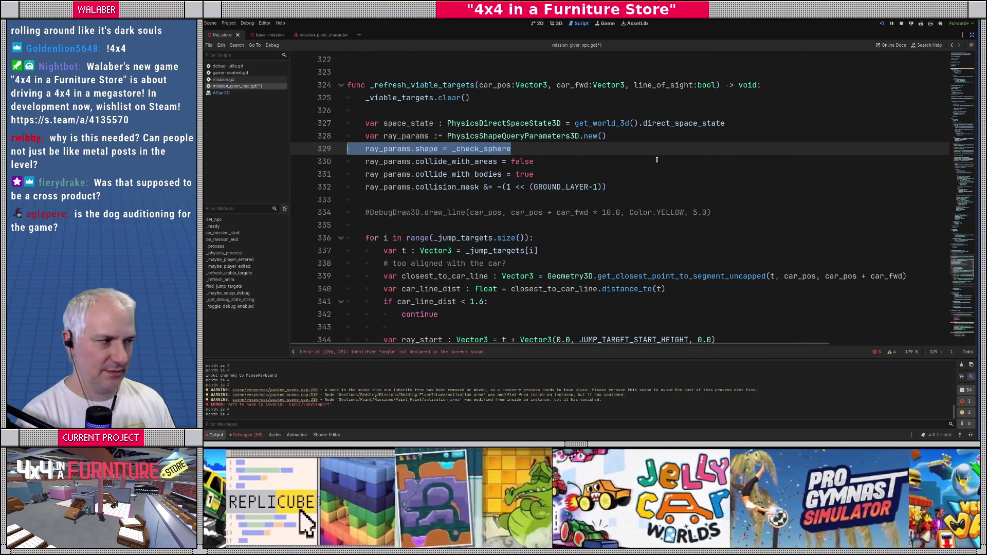
scroll(580, 164, down, 20)
scroll(596, 222, up, 5)
scroll(517, 234, down, 5)
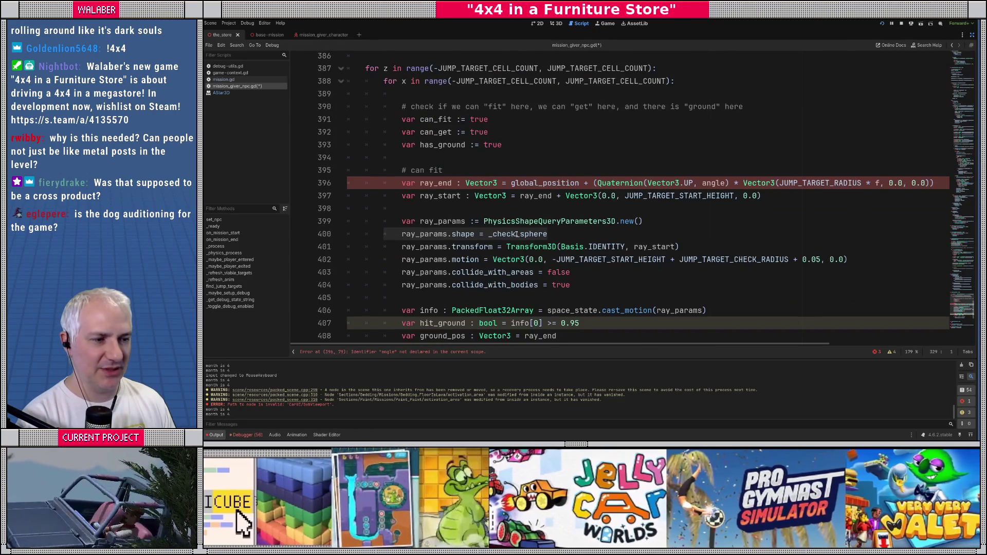
double_click(516, 234)
mouse_move(604, 260)
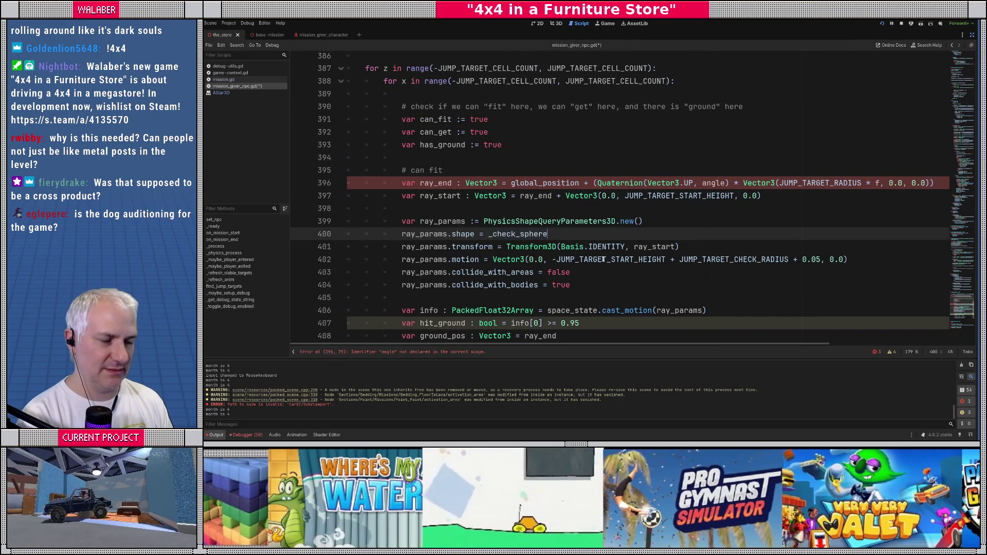
key(Up)
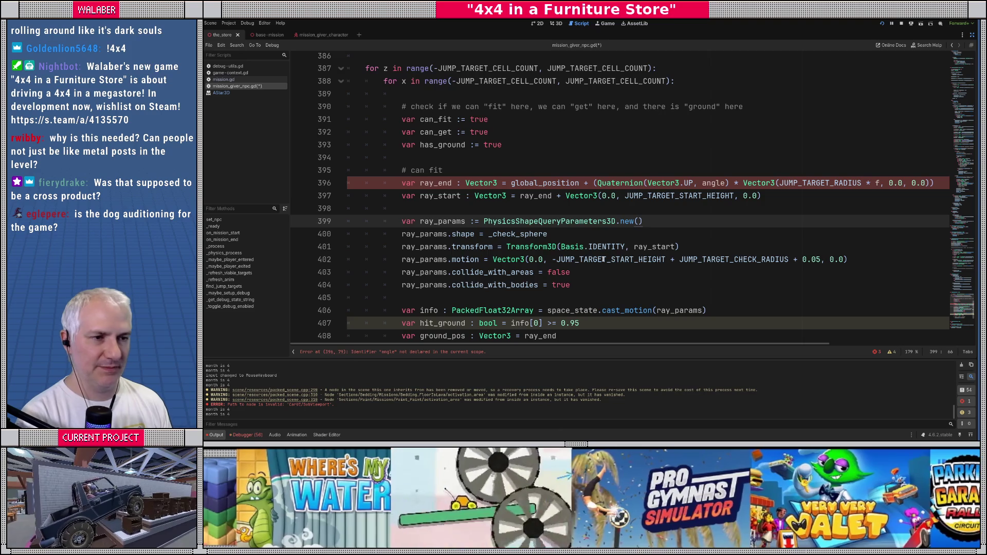
scroll(518, 168, up, 1)
click(473, 100)
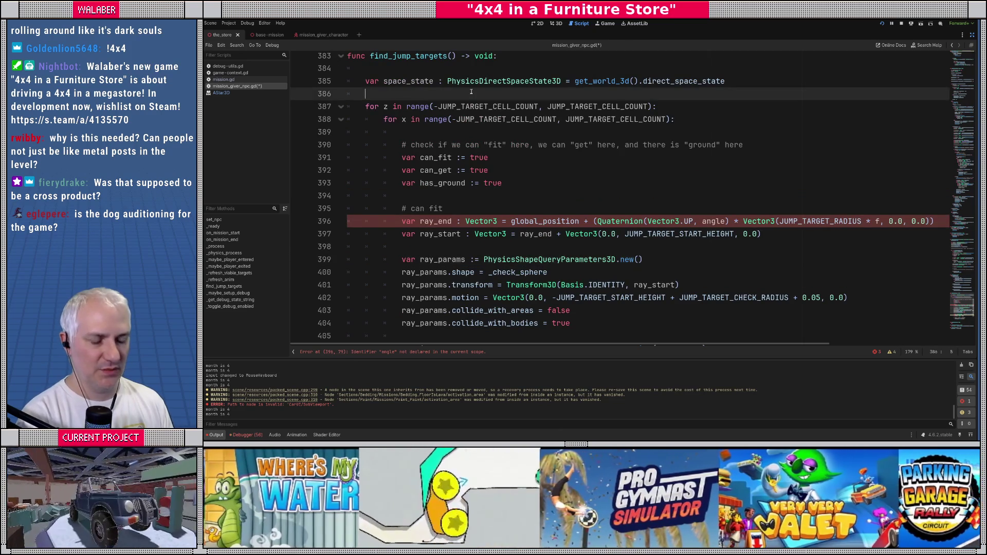
Declare 'var fit_shape := SphereShape3D.new()' on a new line before the loops
key(Return)
text(var)
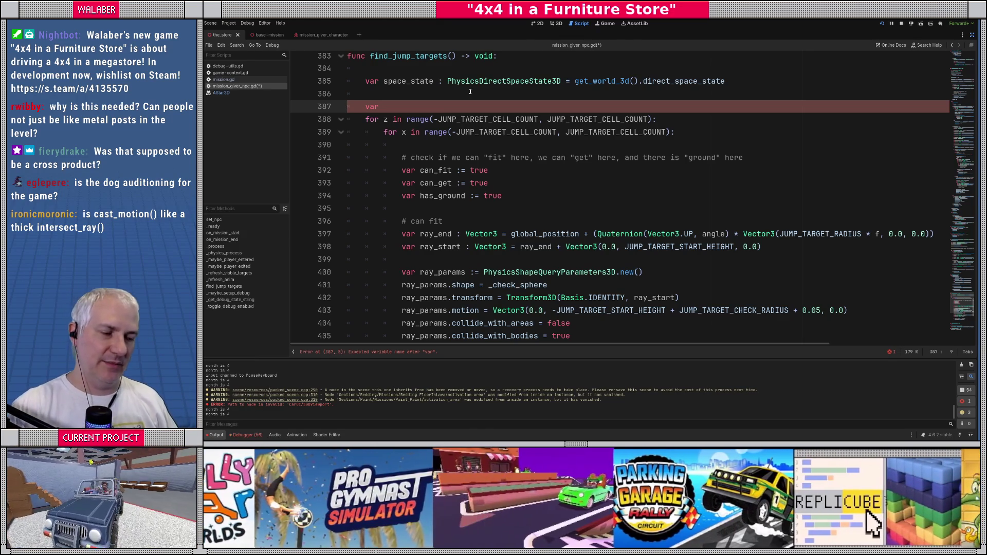
scroll(483, 158, down, 1)
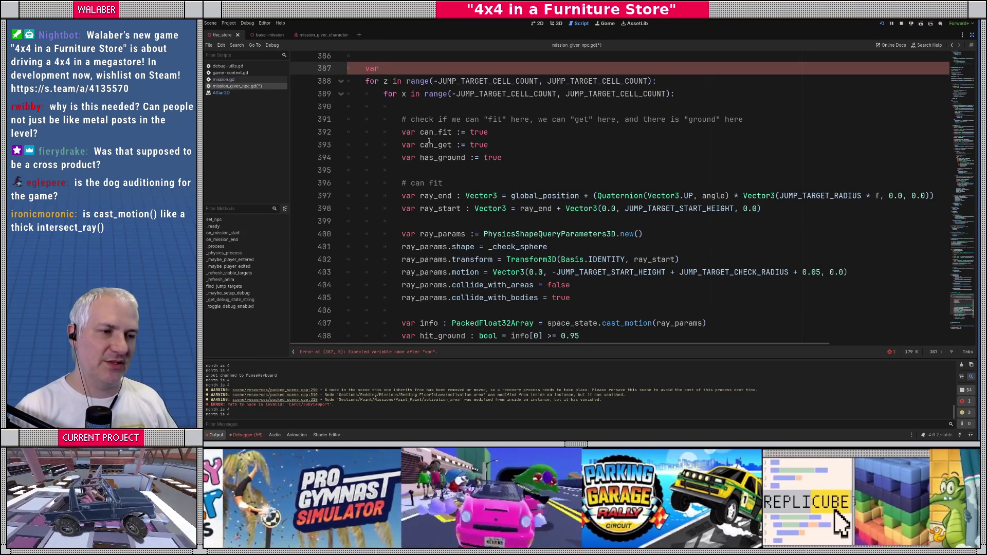
drag(403, 132, 507, 157)
mouse_move(406, 132)
mouse_down()
mouse_move(493, 134)
mouse_move(507, 158)
mouse_up()
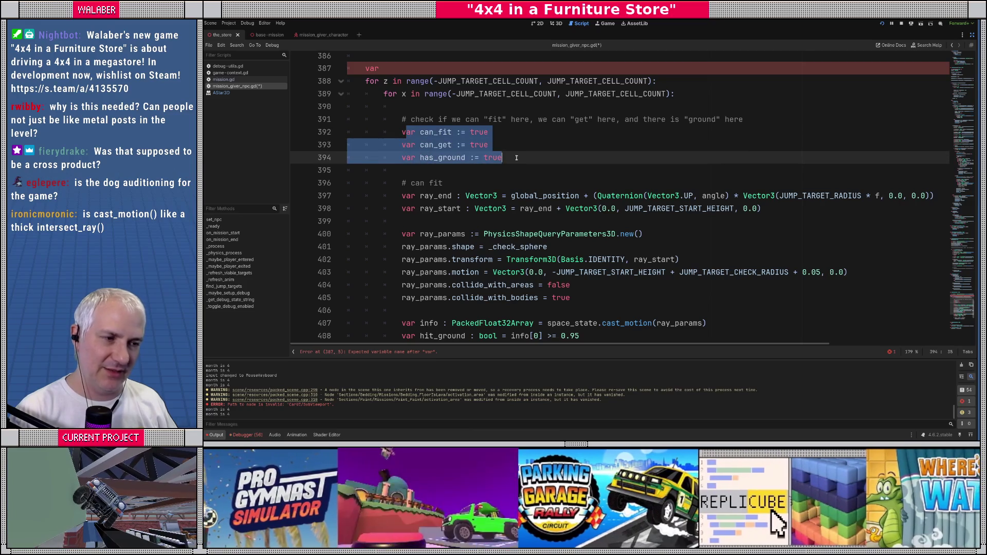
click(516, 158)
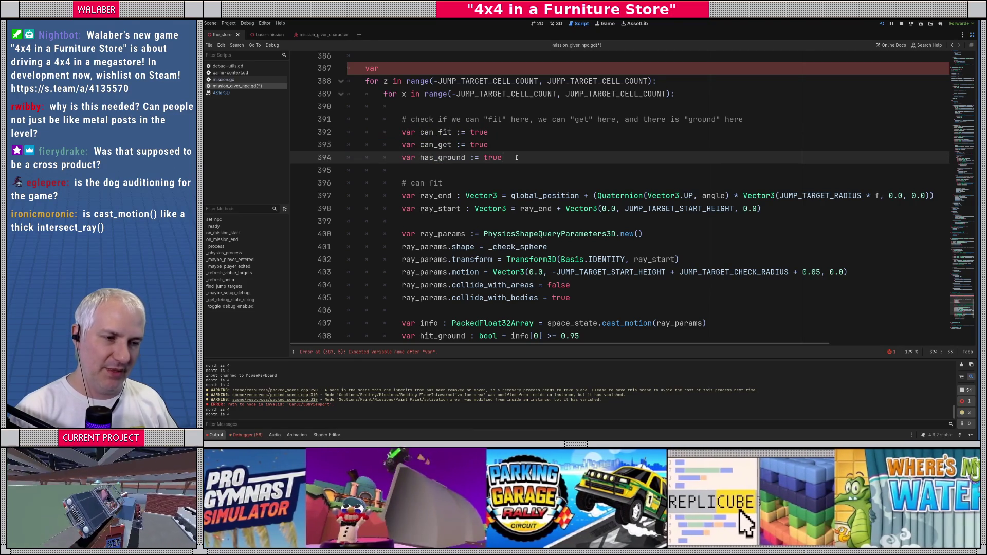
click(401, 70)
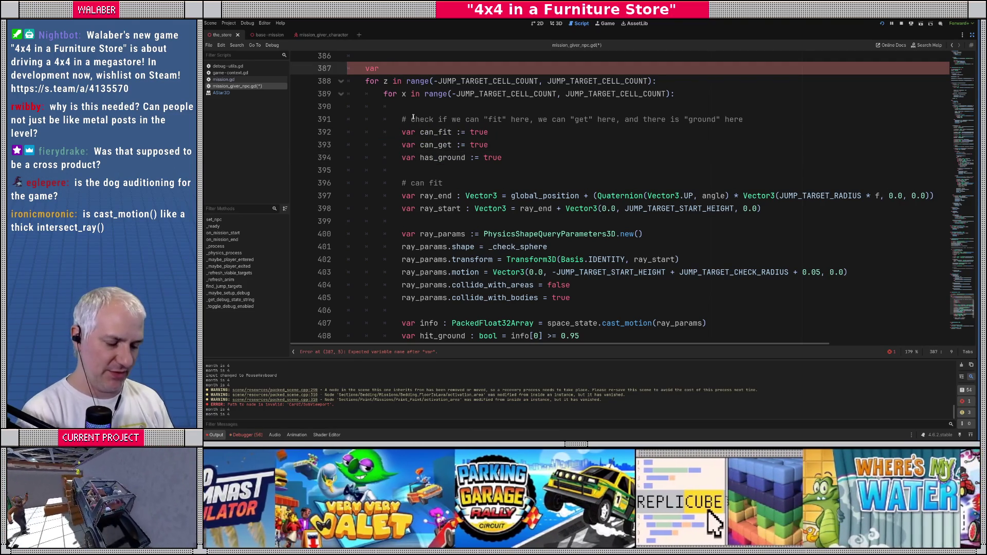
text(fit_c)
key(BackSpace)
text(shape := )
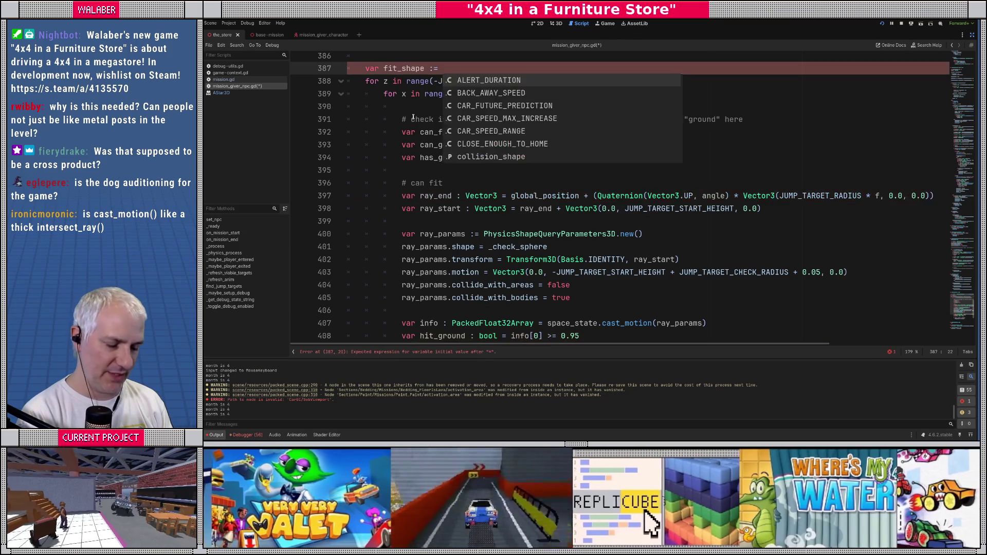
text(sphere)
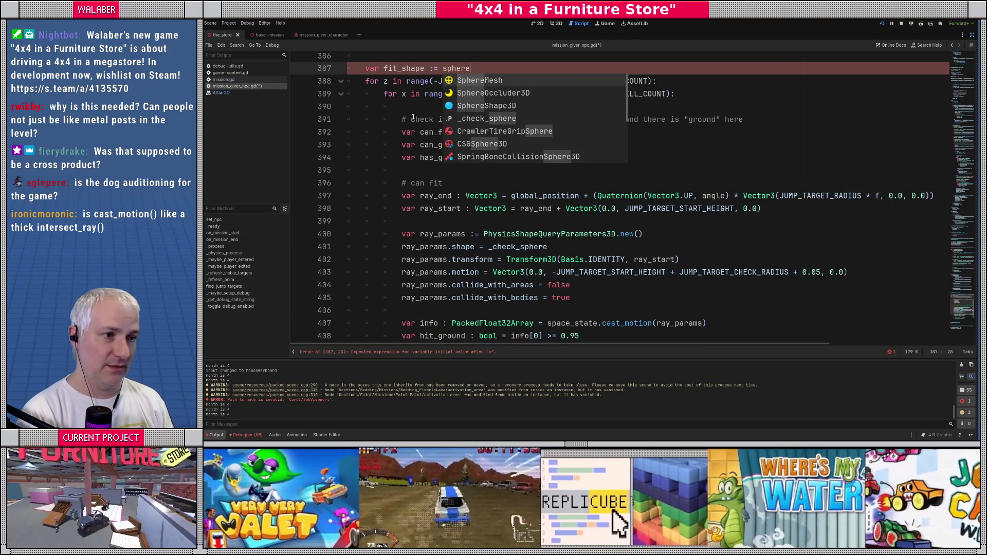
text(sha)
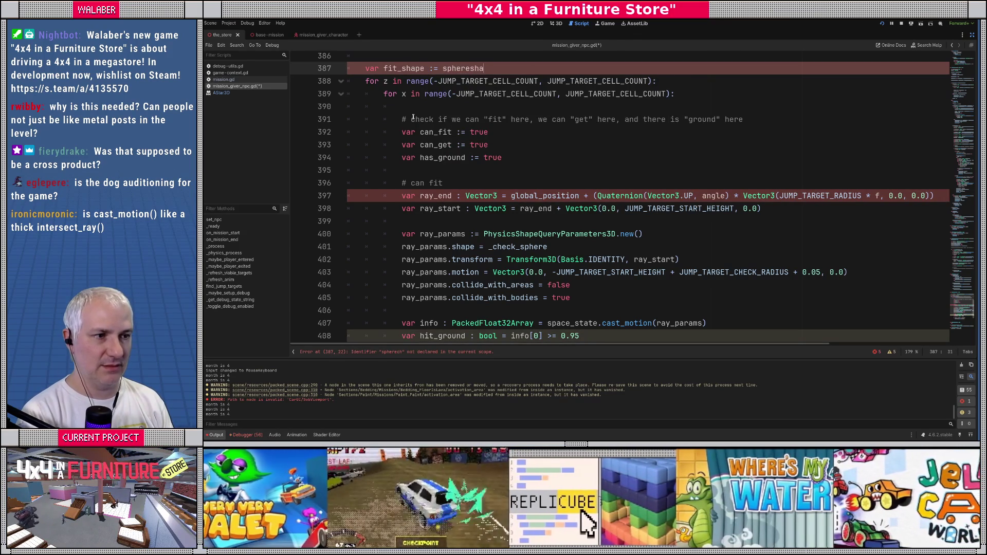
key(Return)
text(.new())
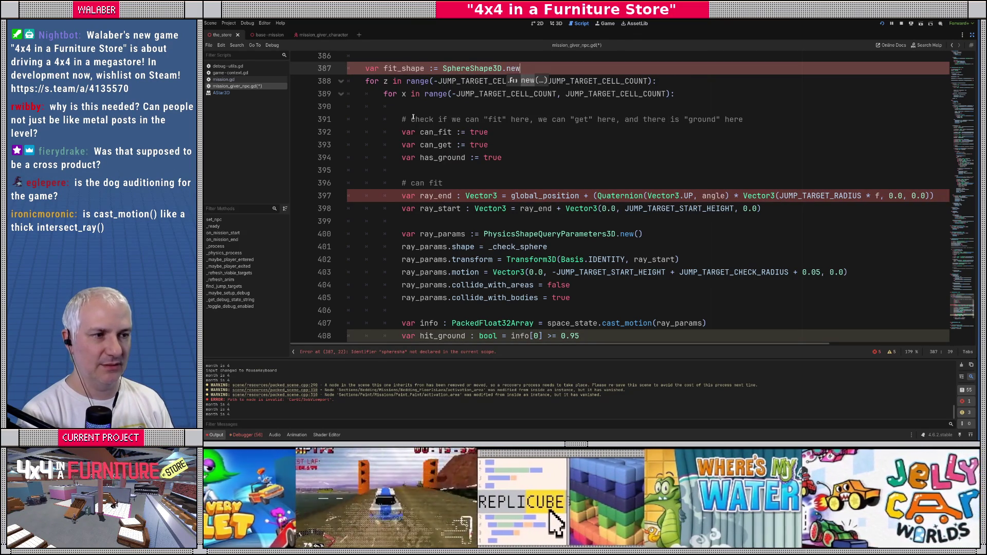
Begin the next line with 'fit_shape.radius = 0.'
key(Return)
text(fit_shape.ra)
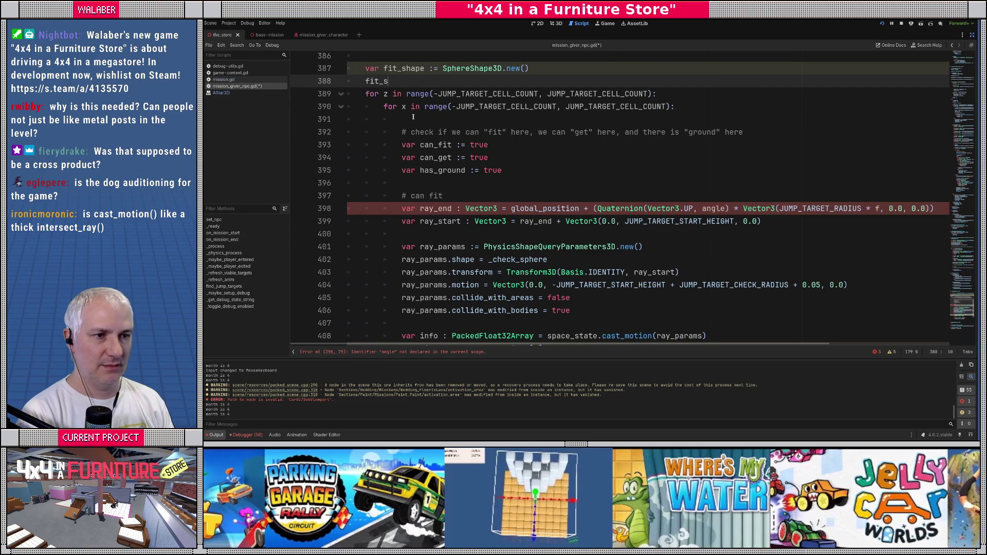
key(Return)
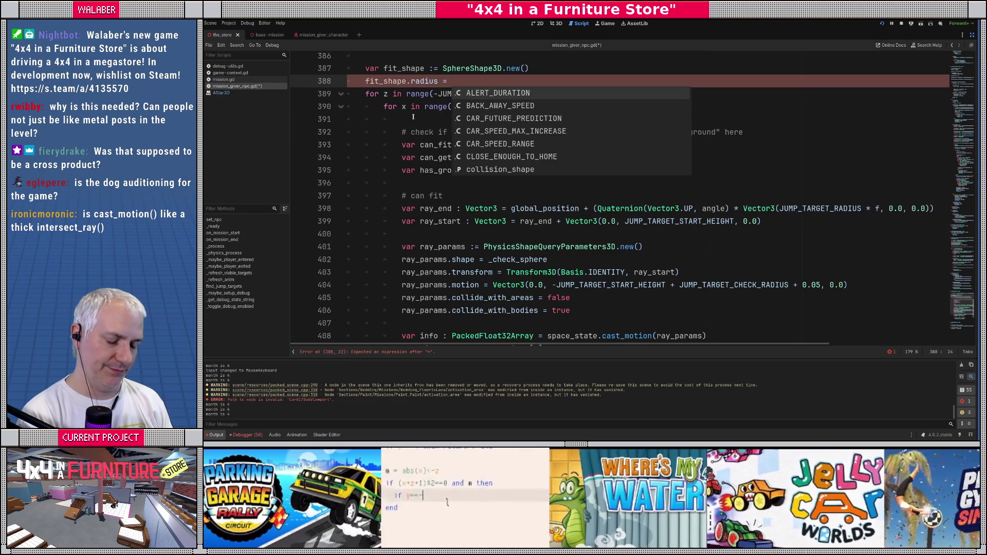
text(0.)
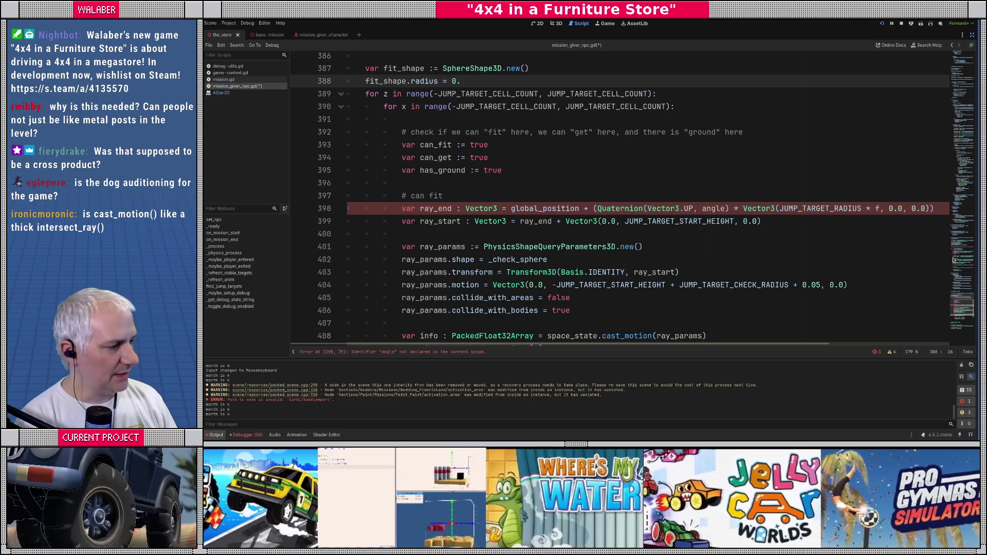
scroll(947, 255, up, 20)
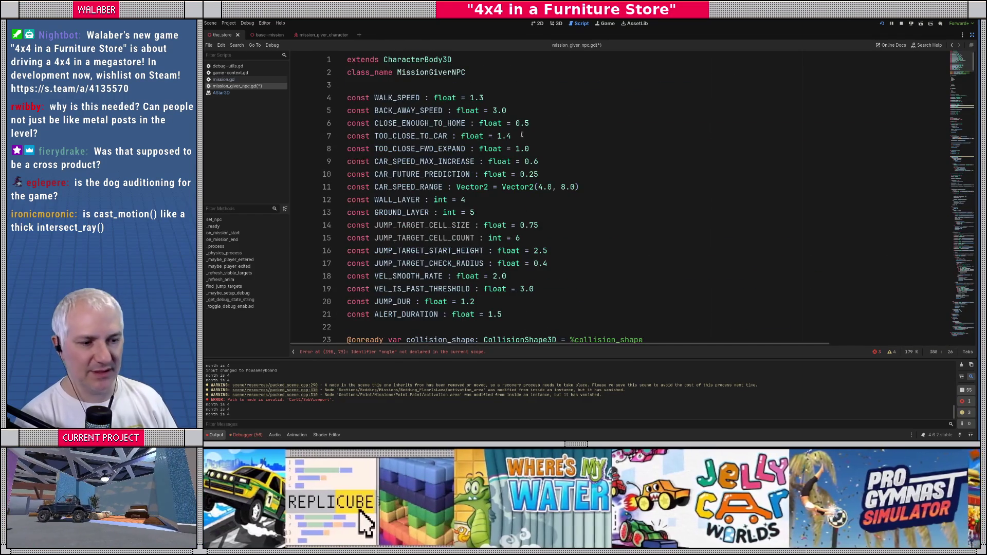
Paste collision_shape from line 23 over the placeholder 0 in fit_shape's radius assignment
scroll(491, 158, down, 3)
double_click(448, 227)
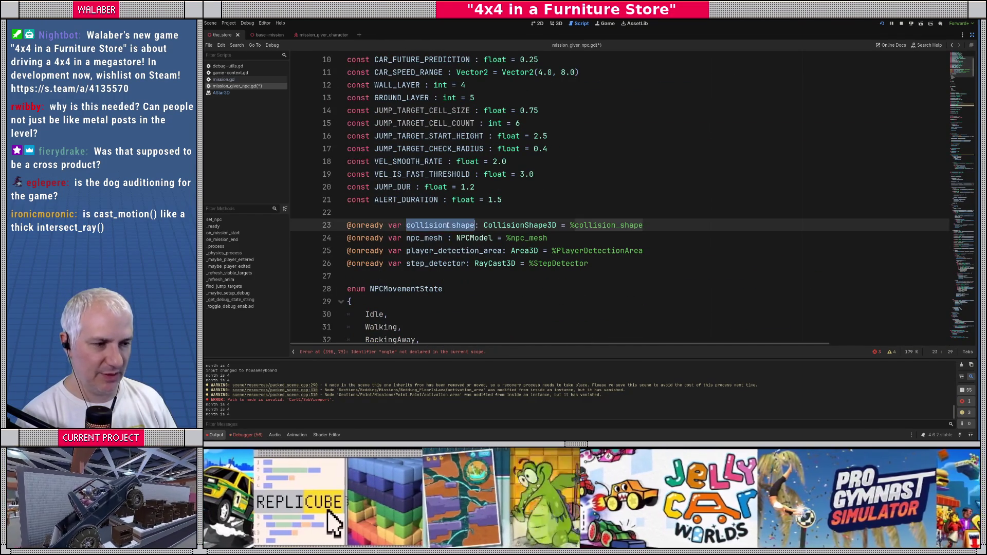
drag(963, 66, 959, 308)
double_click(455, 155)
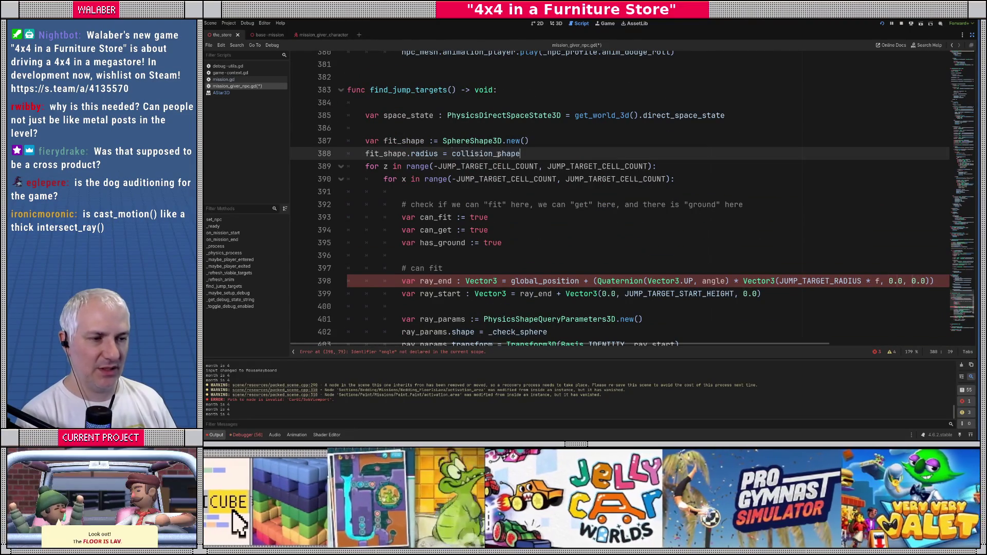
text(collision_shape)
Complete it as (collision_shape.shape as CapsuleShape3D).radius and add a new line
text(shape as )
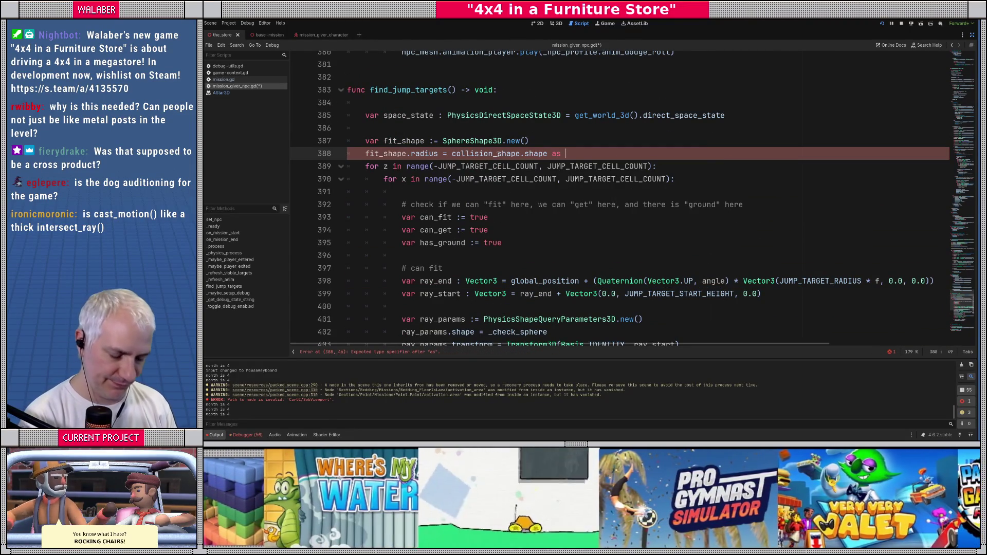
text(Capsu)
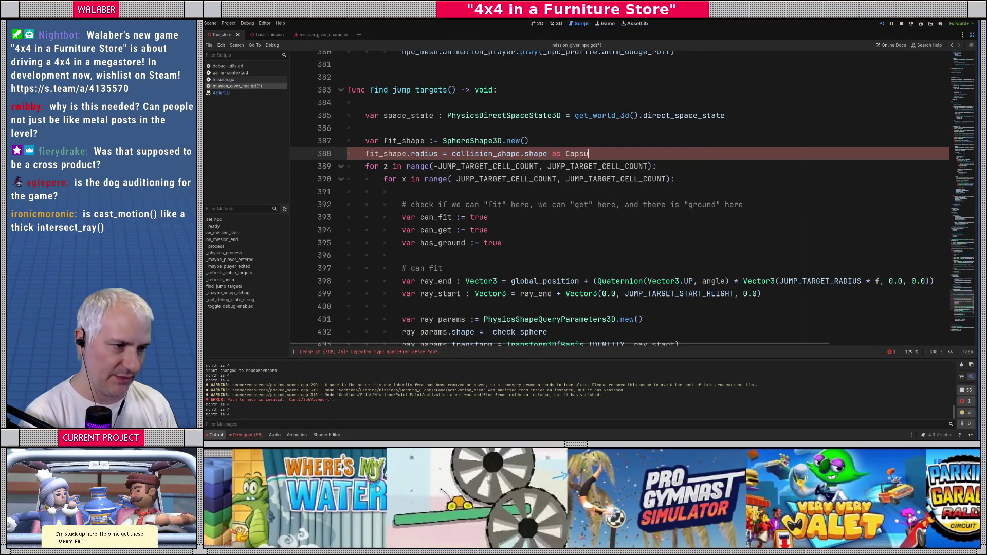
key(Down)
key(Down)
key(Return)
key(ctrl+Left)
key(ctrl+Left)
key(ctrl+Left)
key(ctrl+Left)
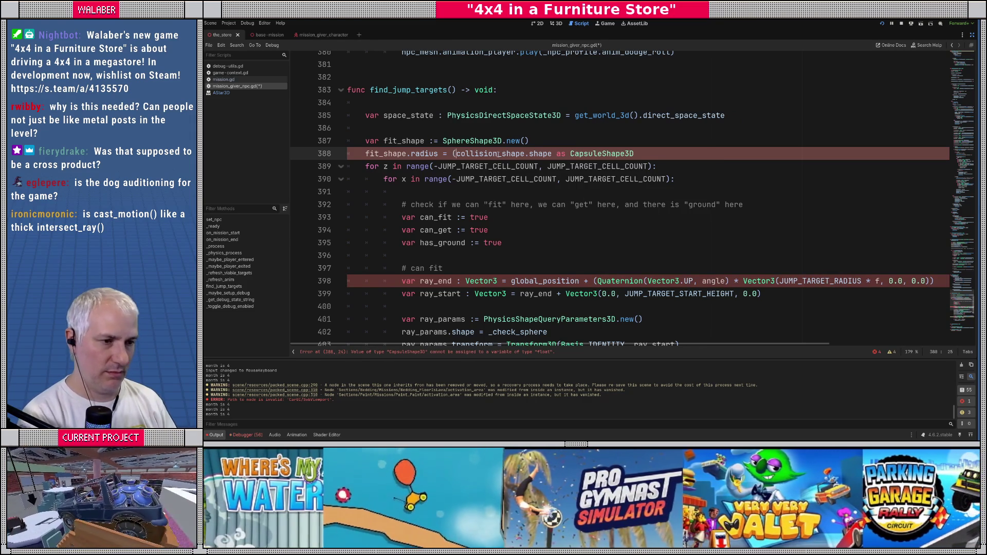
text(()
key(End)
text().r)
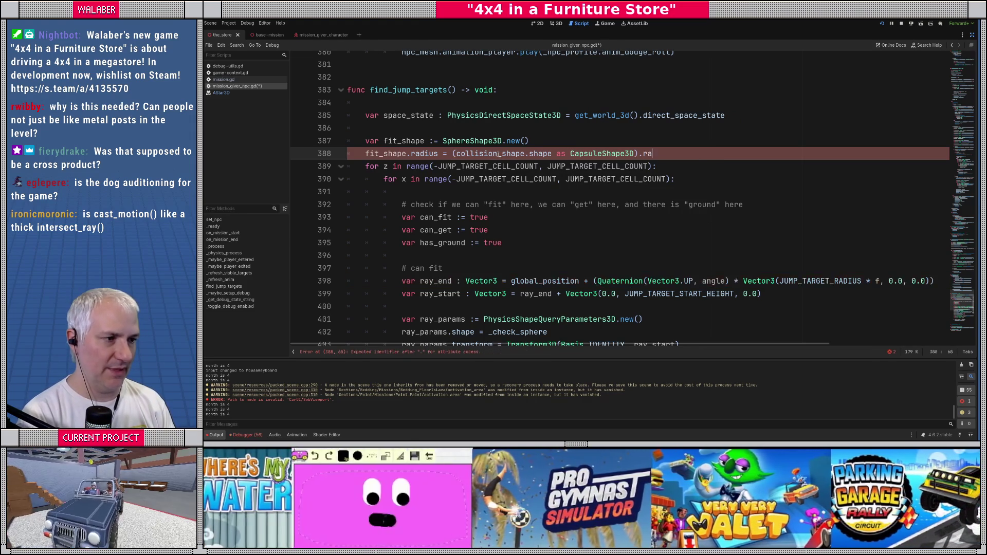
key(Return)
key(Return)
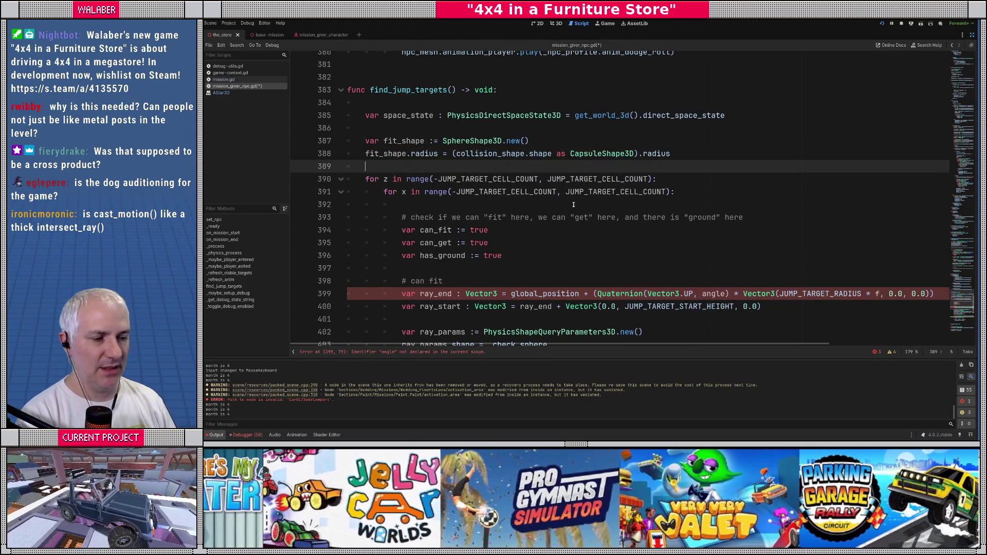
scroll(572, 200, down, 2)
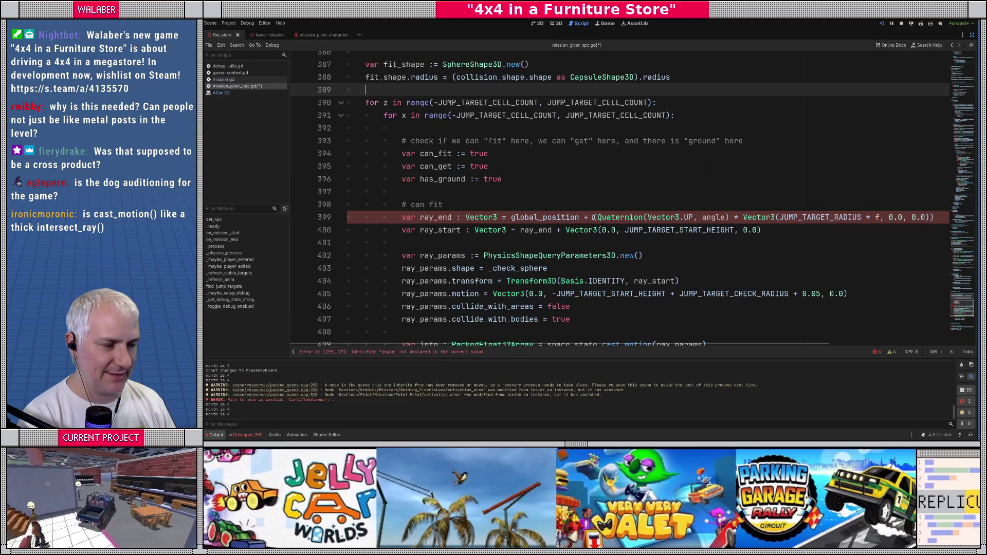
Change ray_end's offset to Vector3(0.0, fit_shape.radius + 0.1, 0.0) and the ray start height to 2.0
drag(591, 216, 934, 217)
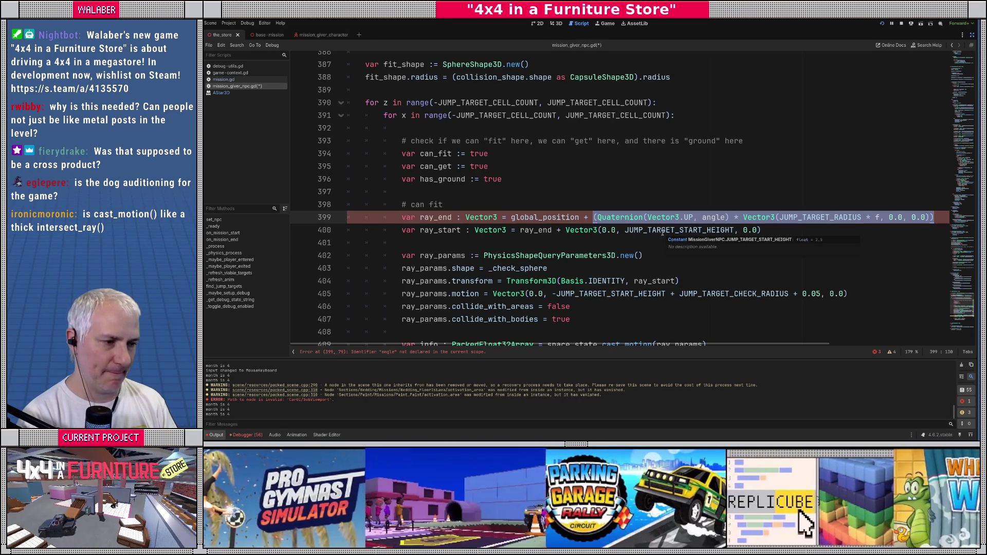
text(Vector3(0.0)
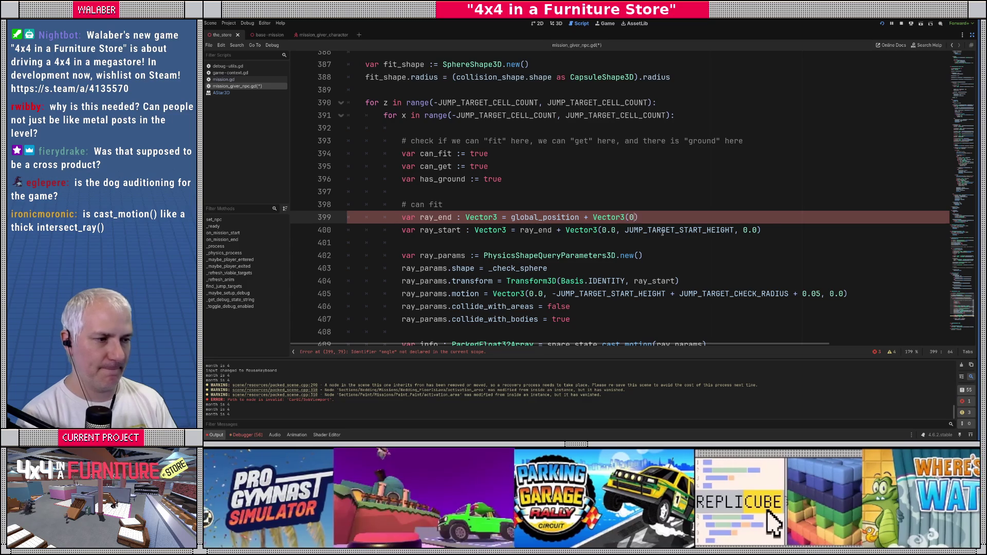
text(, )
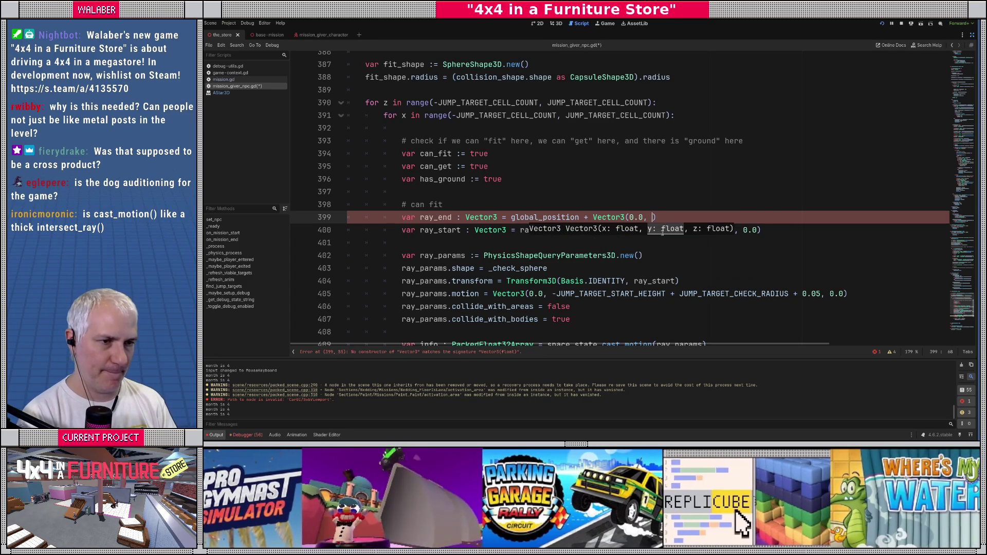
text(fit_sh)
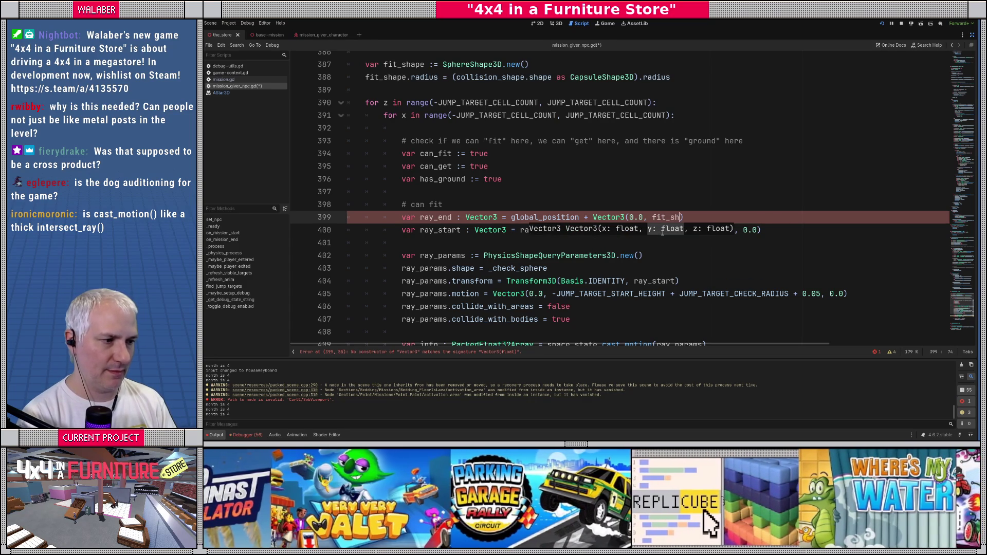
text(ape.radius )
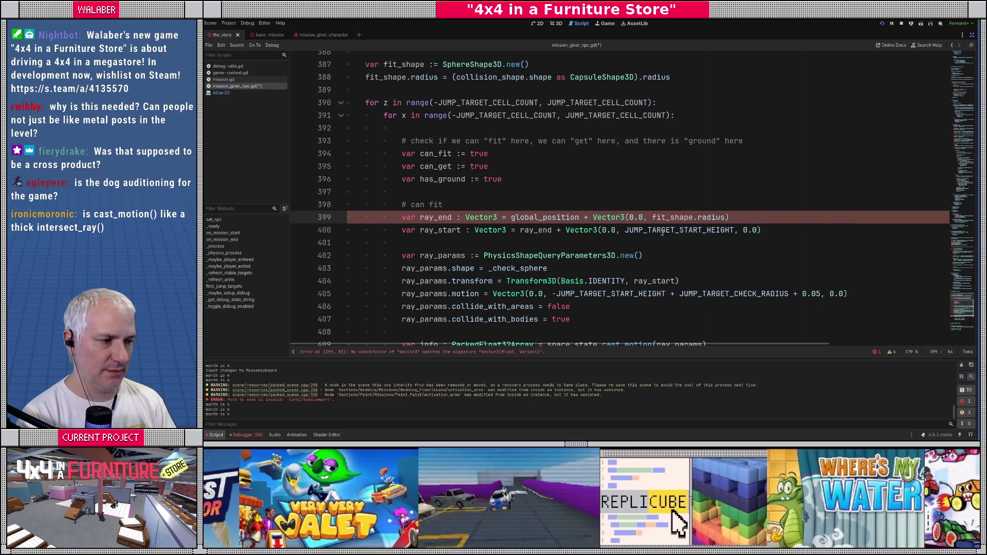
text(+ 0.1)
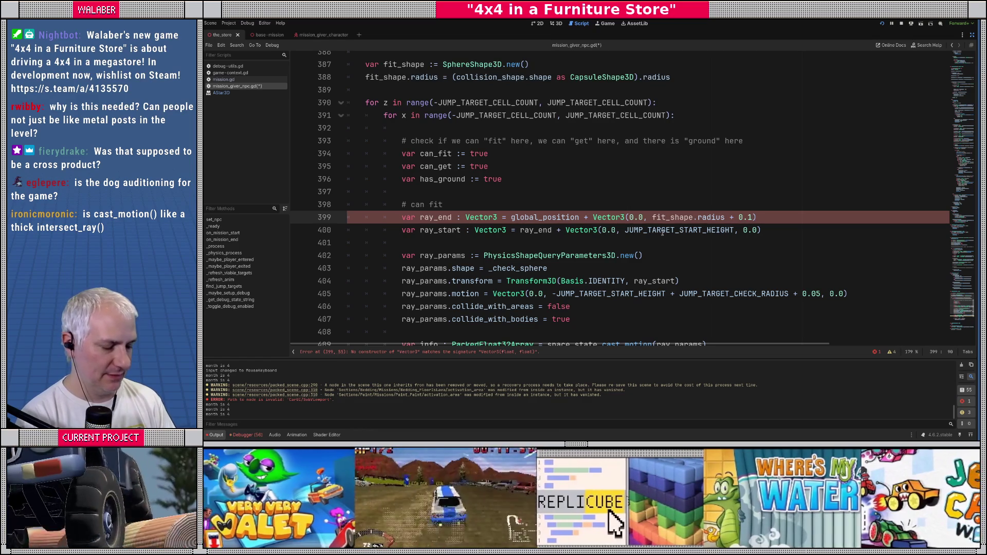
text(, 0.0)
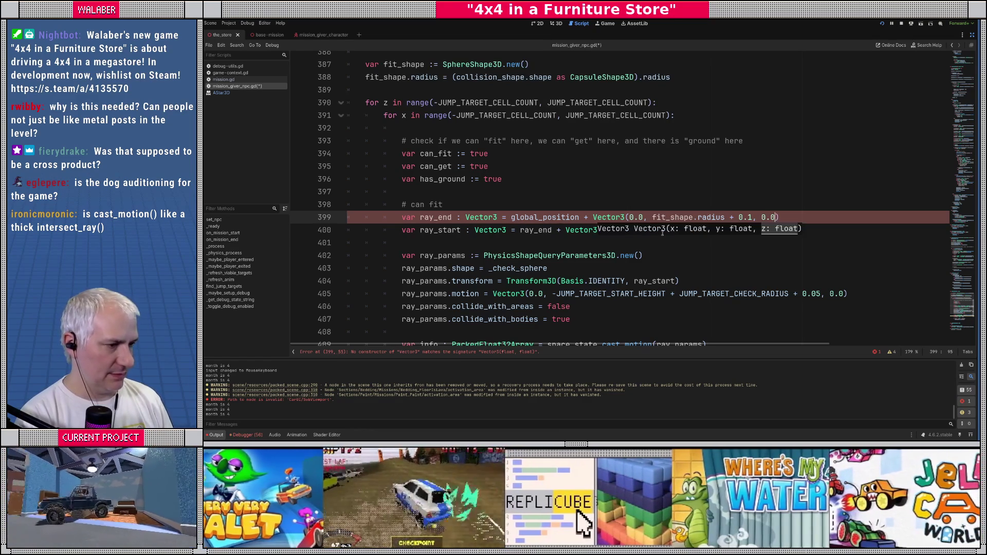
text())
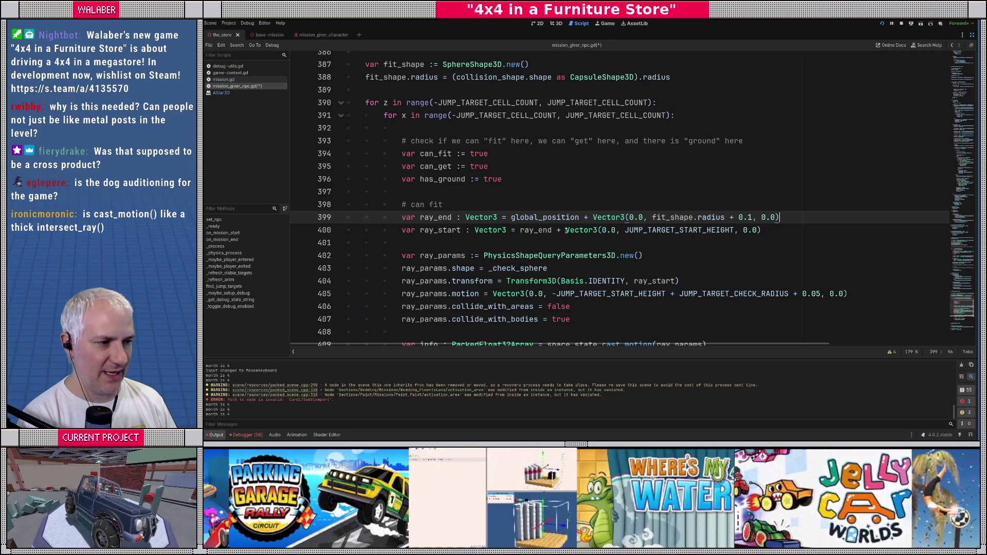
double_click(633, 231)
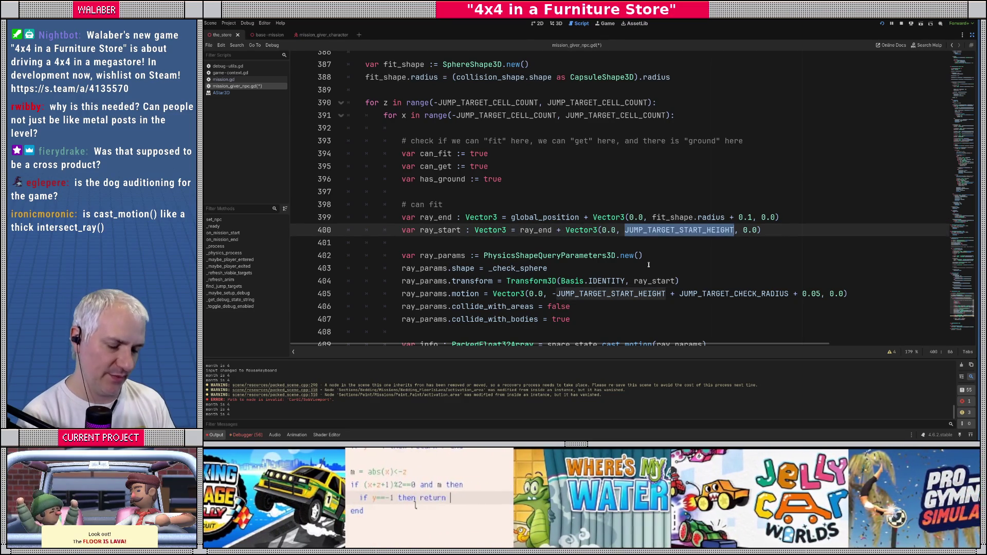
text(2.0)
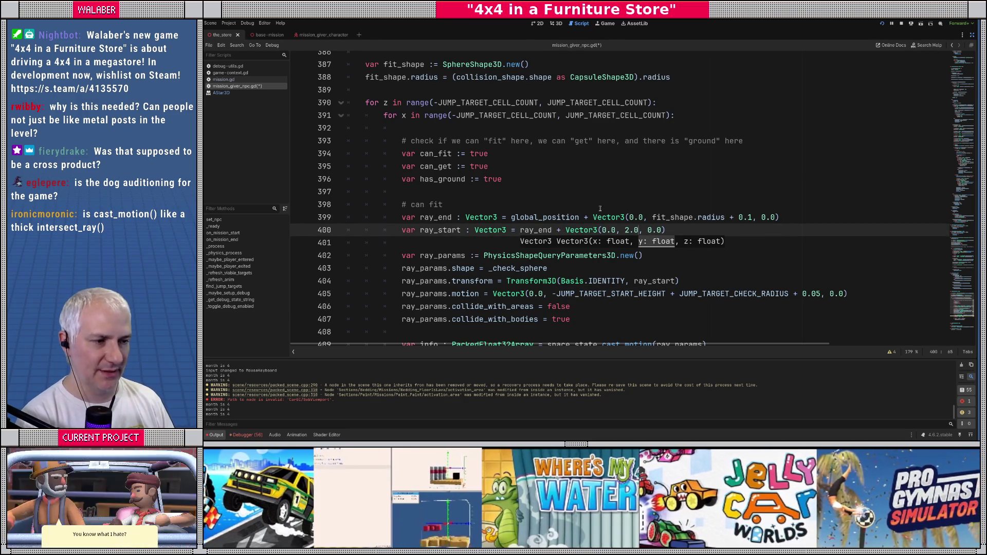
click(596, 204)
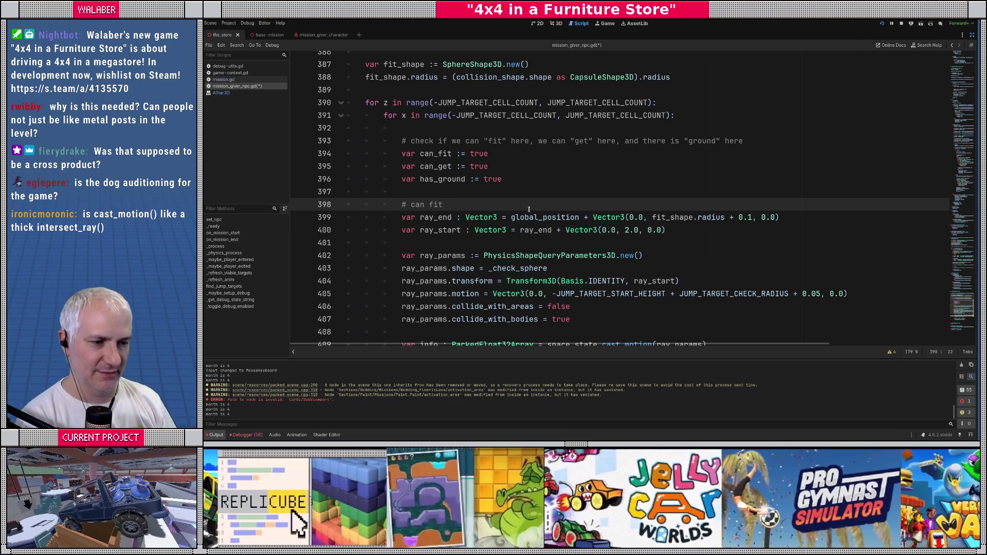
scroll(527, 209, down, 2)
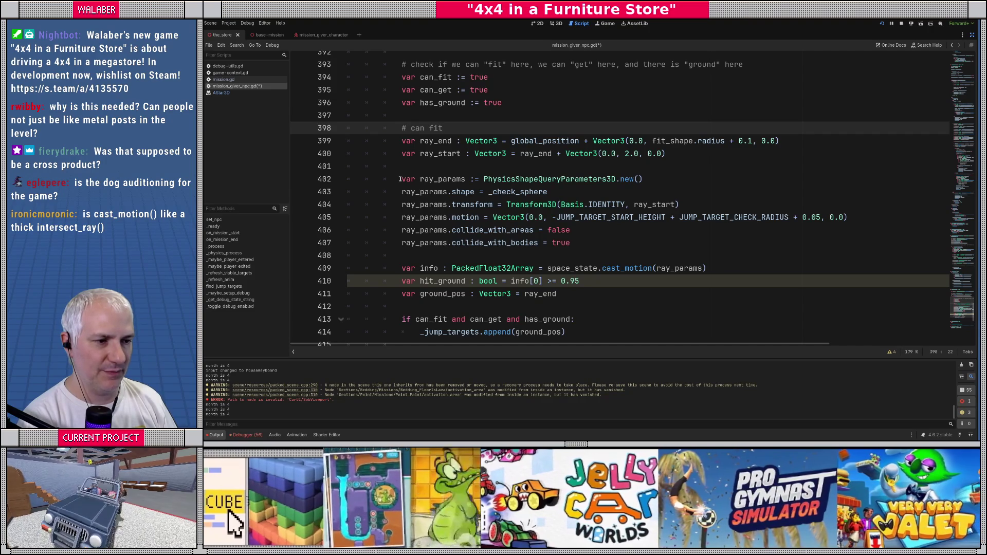
click(400, 179)
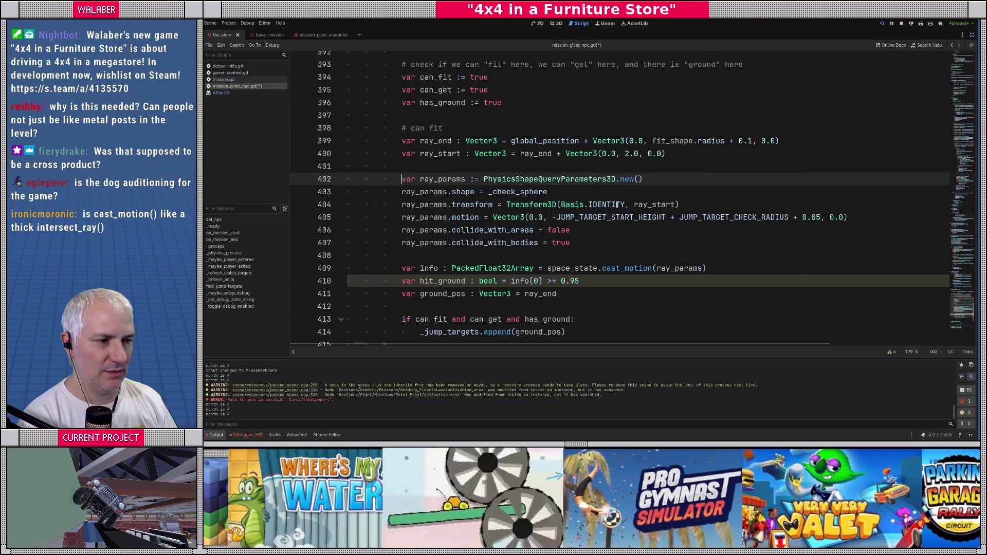
key(Up)
drag(497, 204, 677, 206)
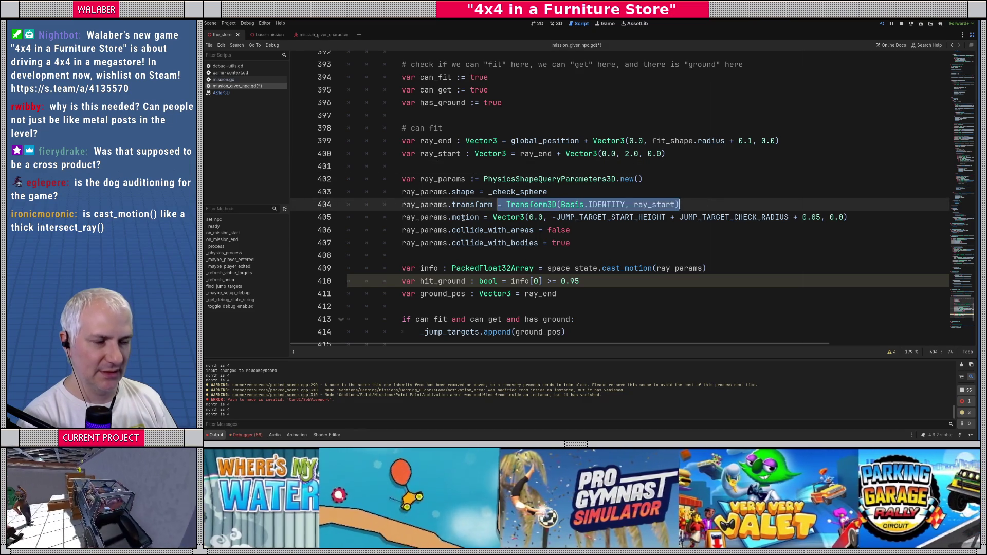
click(465, 217)
mouse_move(553, 217)
mouse_down()
mouse_move(842, 217)
mouse_move(821, 217)
mouse_up()
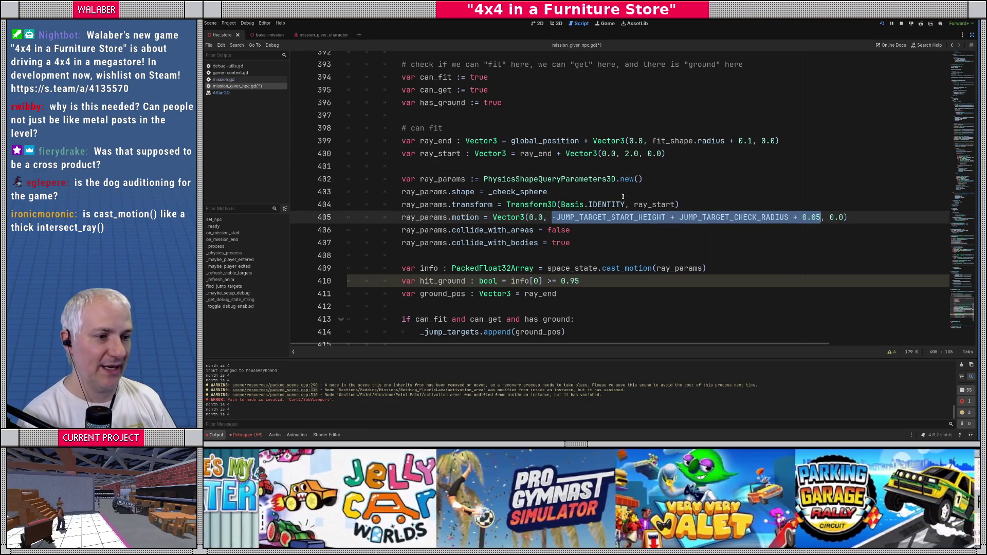
double_click(415, 153)
double_click(440, 154)
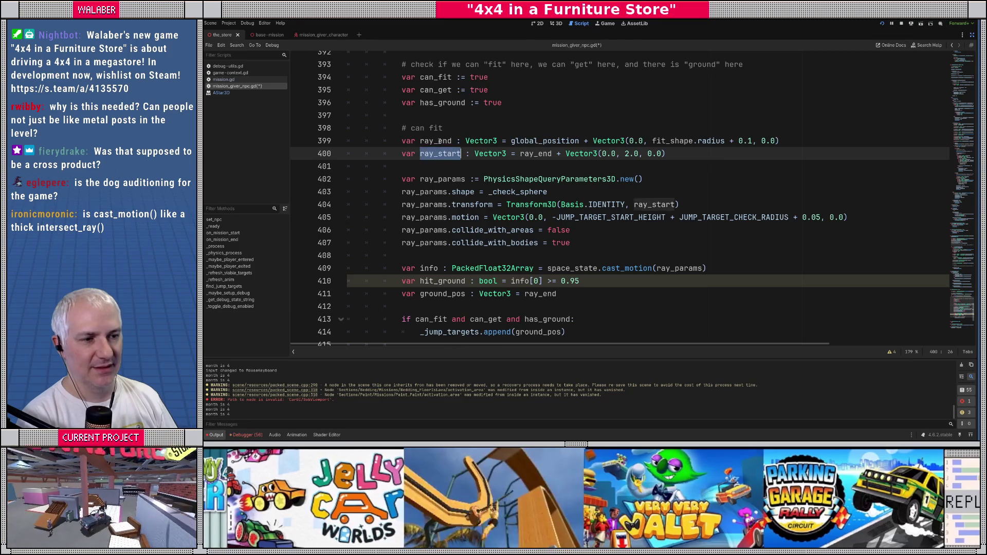
double_click(436, 141)
scroll(647, 233, down, 1)
double_click(647, 230)
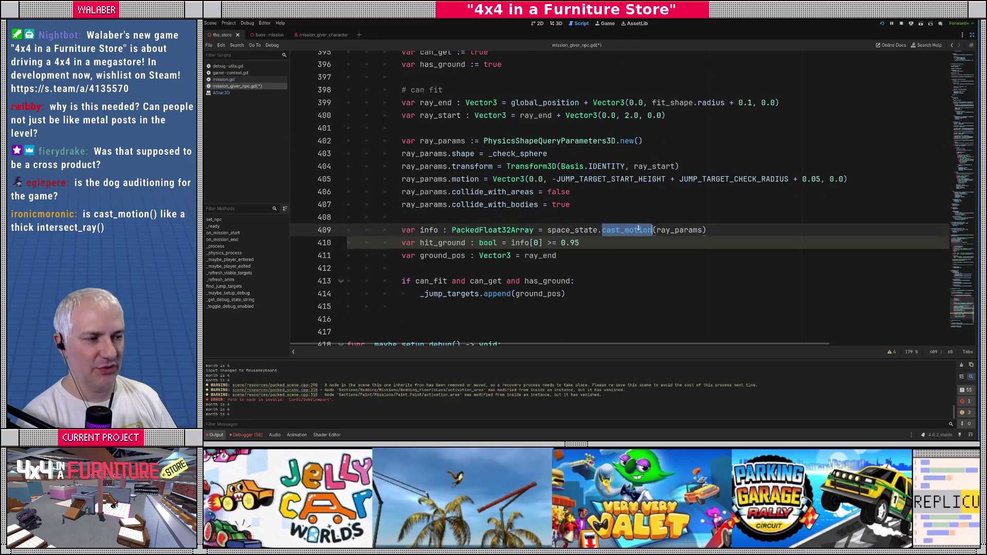
scroll(647, 233, up, 1)
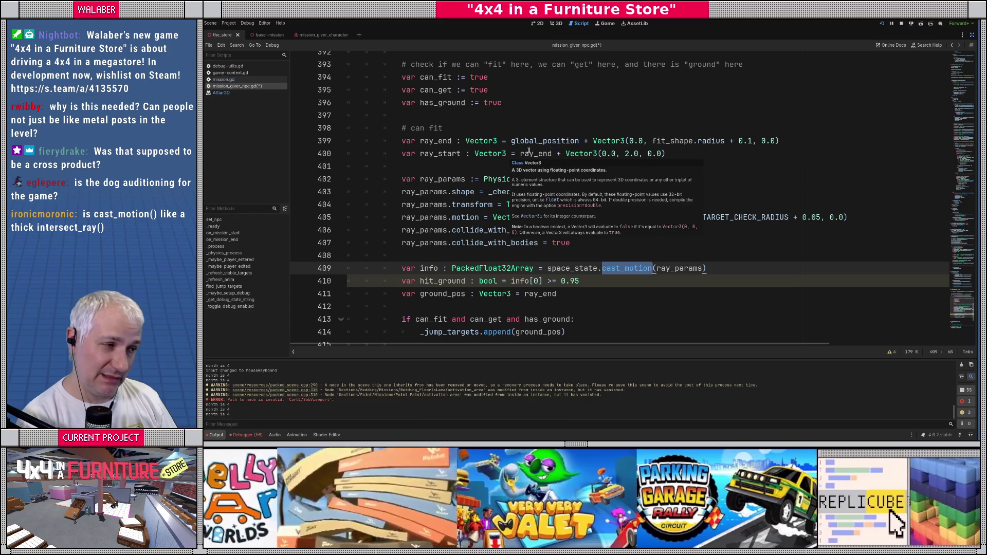
click(400, 156)
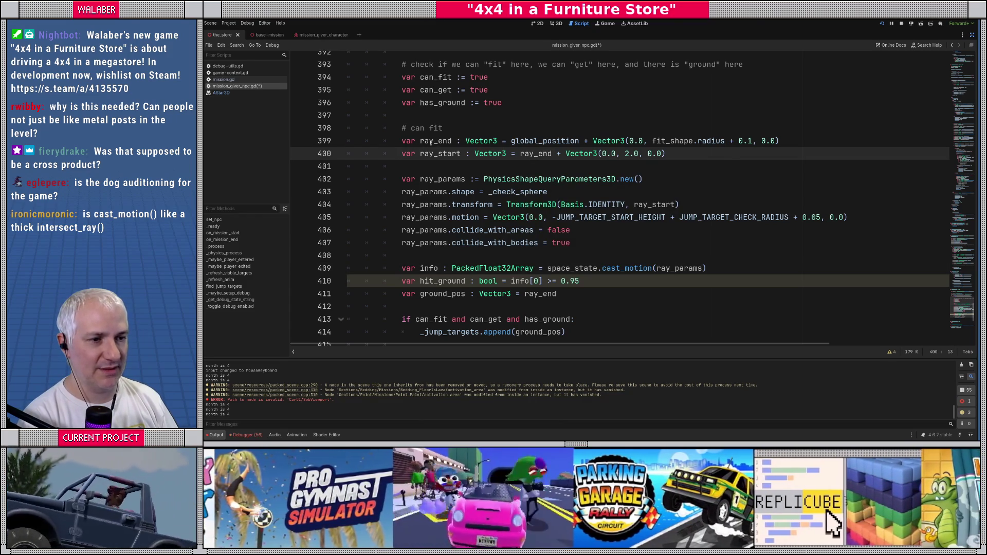
double_click(430, 142)
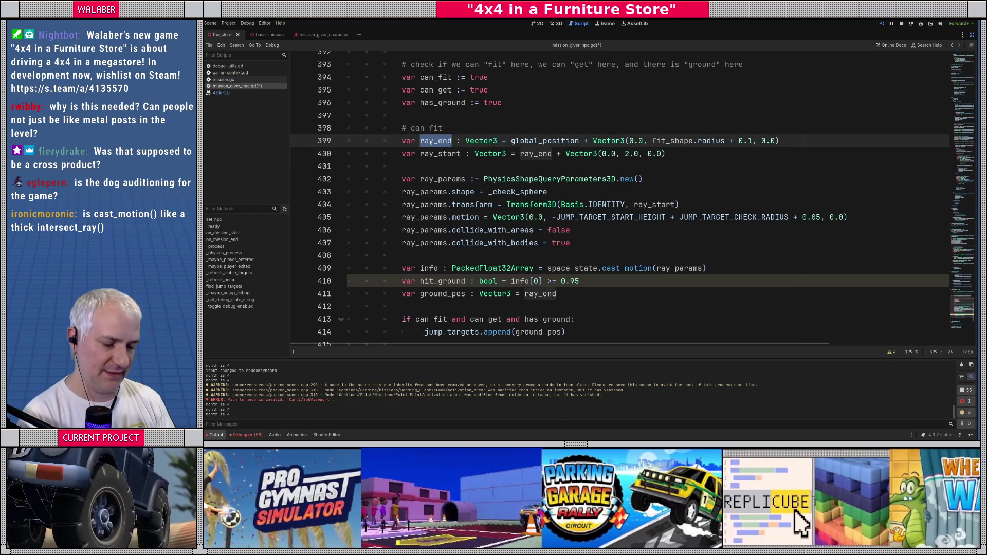
text(fit_)
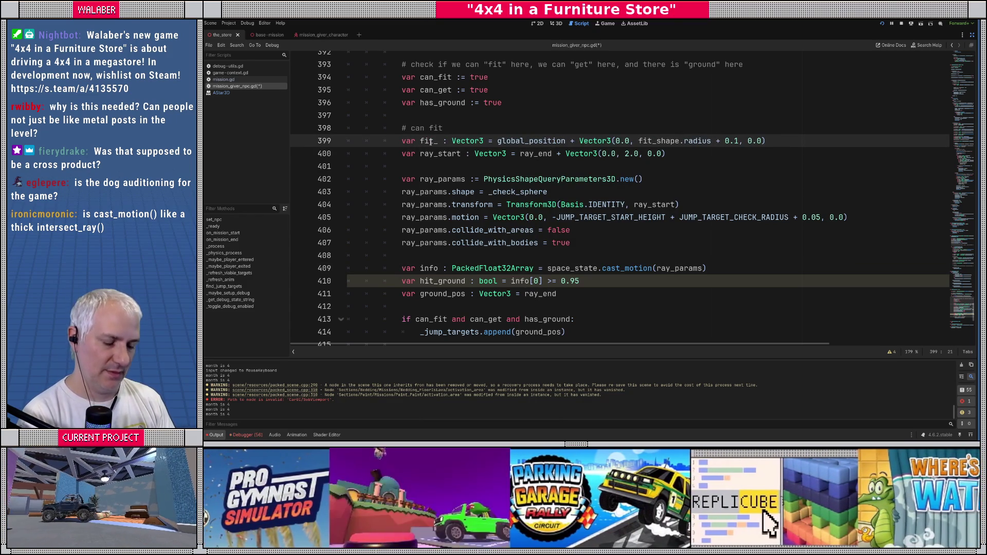
text(pos)
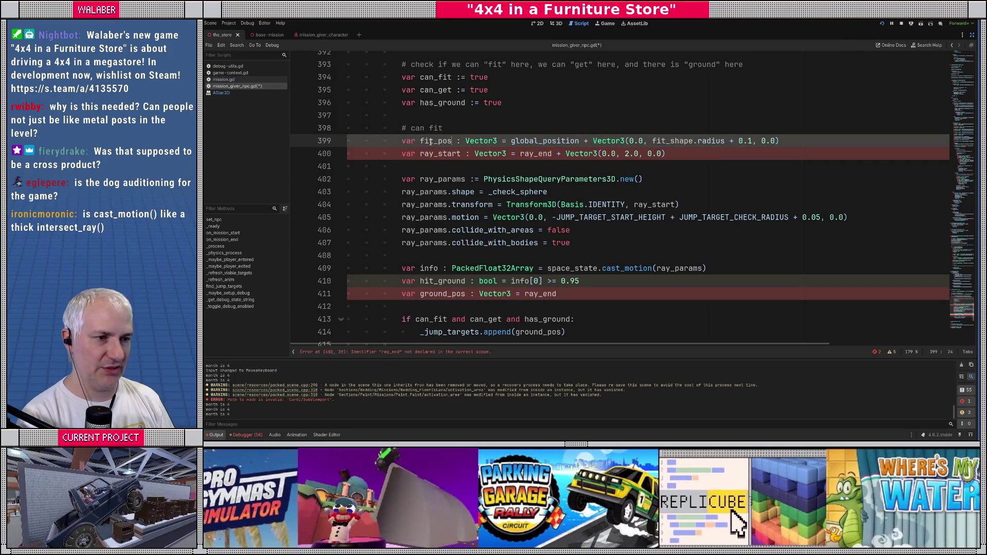
Delete the ray_start line and use fit_pos as the cast transform's origin
key(Down)
key(shift+End)
key(Delete)
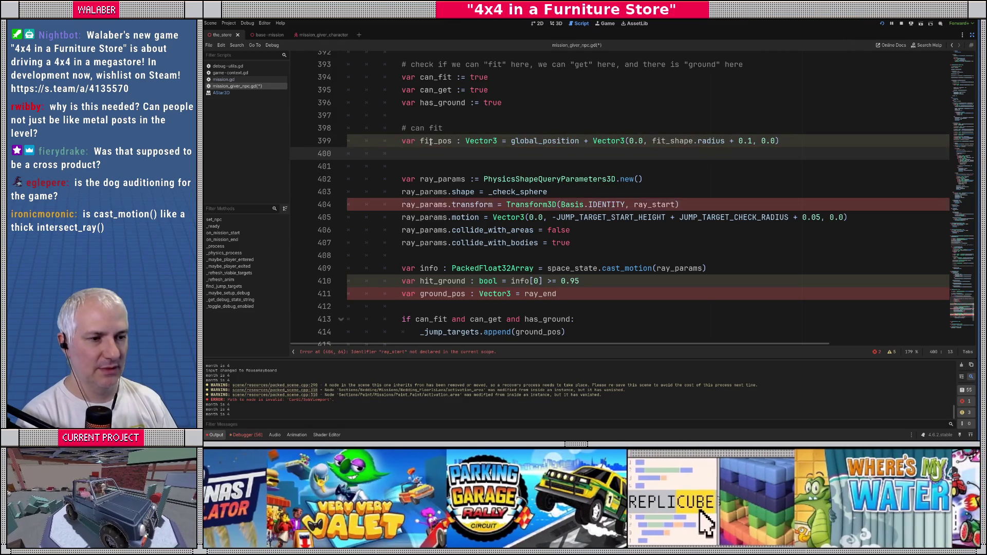
double_click(641, 205)
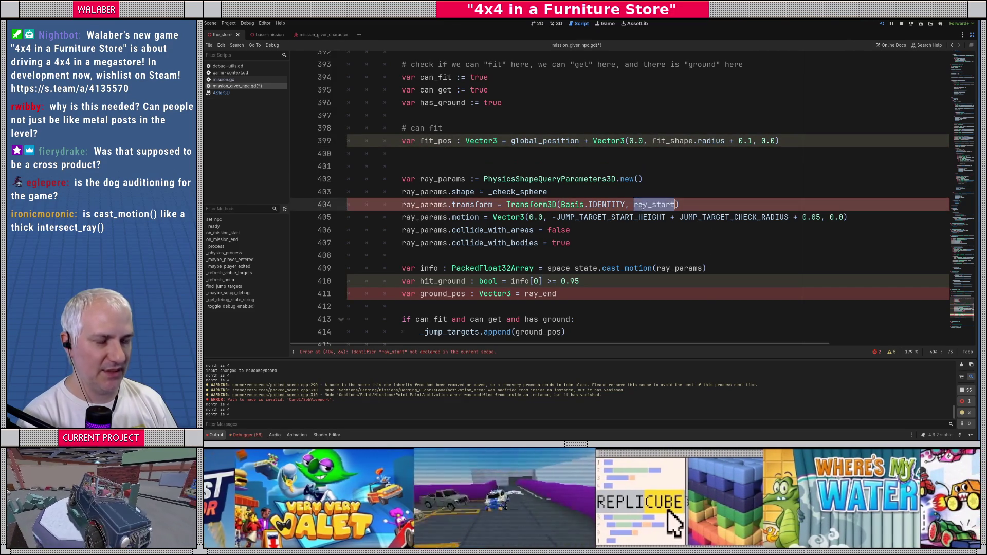
text(fit_pos)
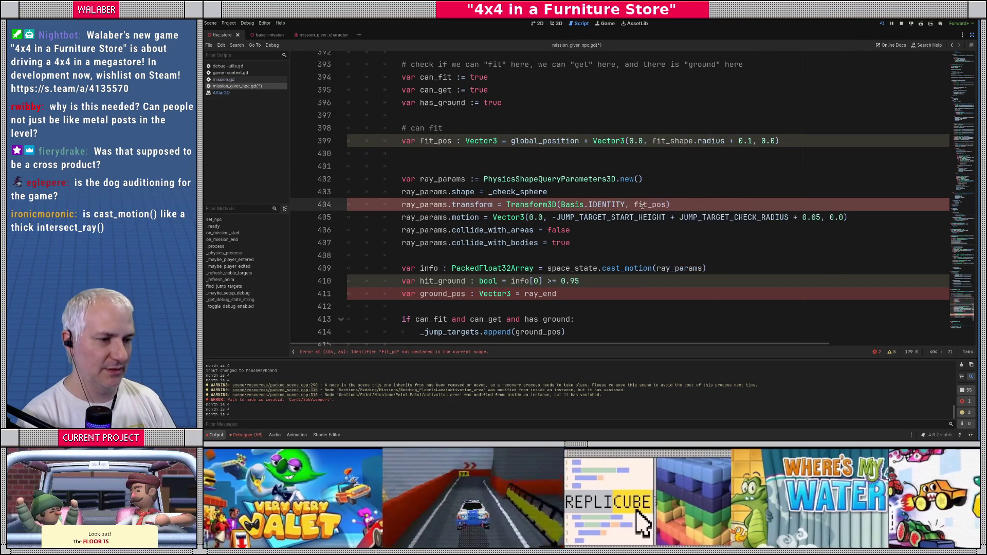
Set the cast motion to move 2.0 upward and remove the duplicate blank line
drag(552, 218, 820, 218)
text(2.0)
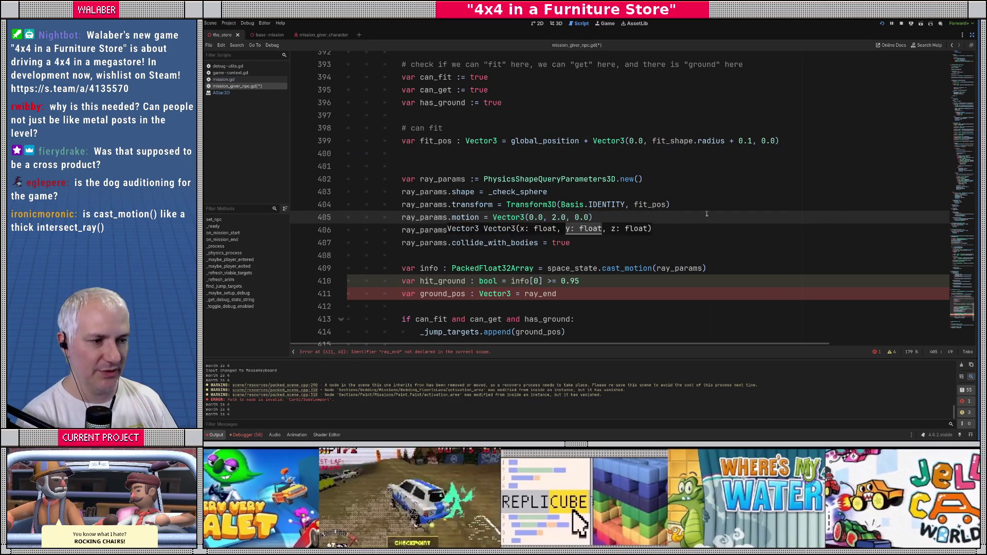
click(580, 180)
click(467, 152)
key(Delete)
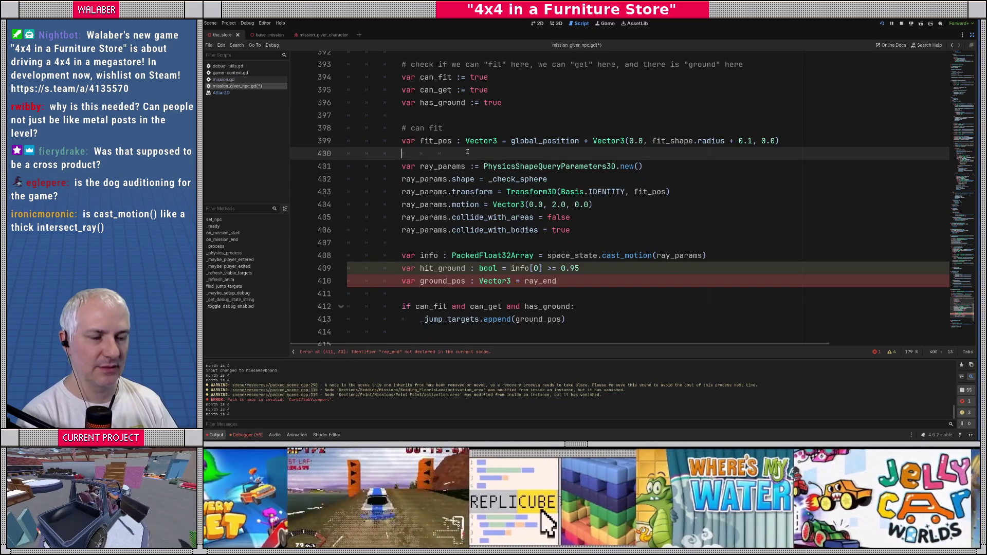
Replace _check_sphere with fit_shape as the cast's shape
double_click(508, 179)
text(fit_)
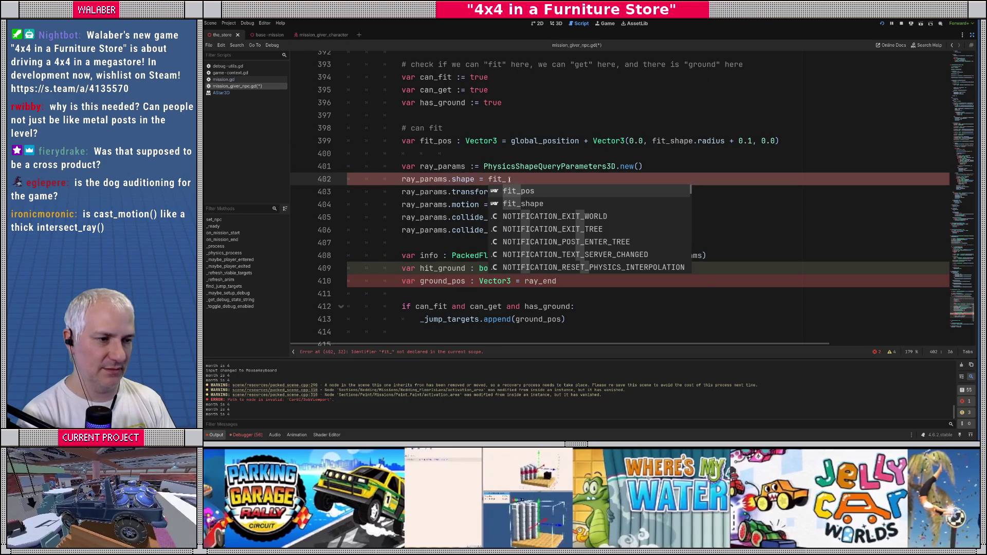
key(Down)
key(Return)
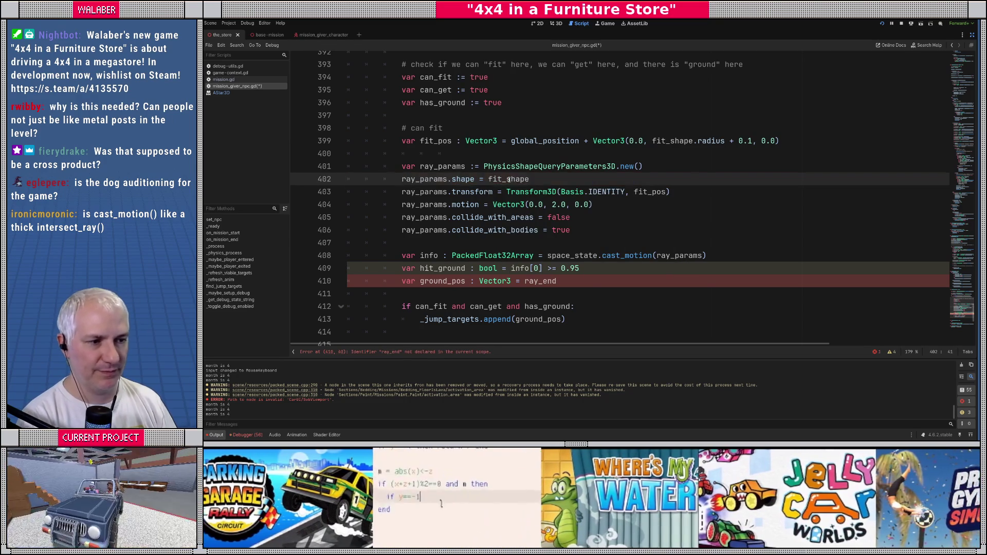
scroll(487, 198, down, 1)
click(486, 212)
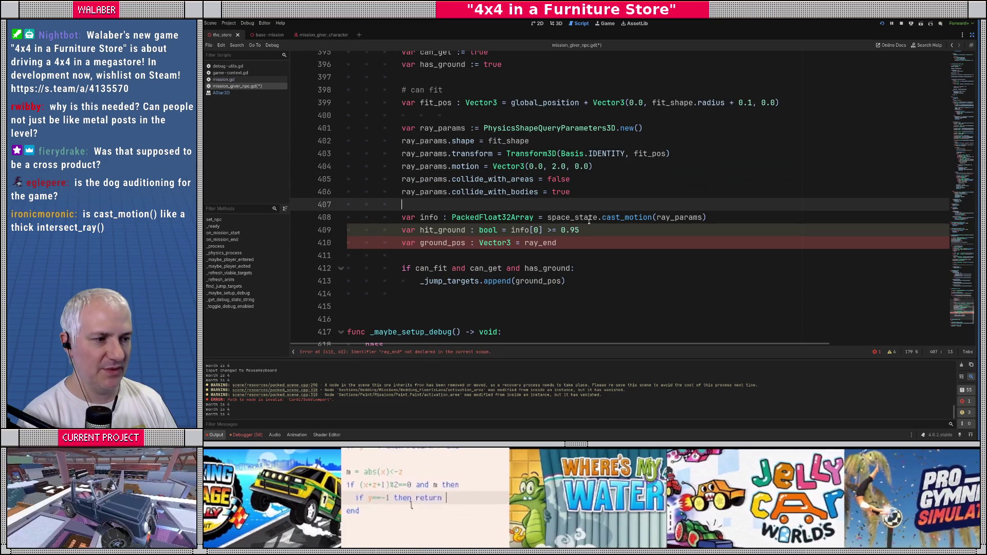
double_click(627, 218)
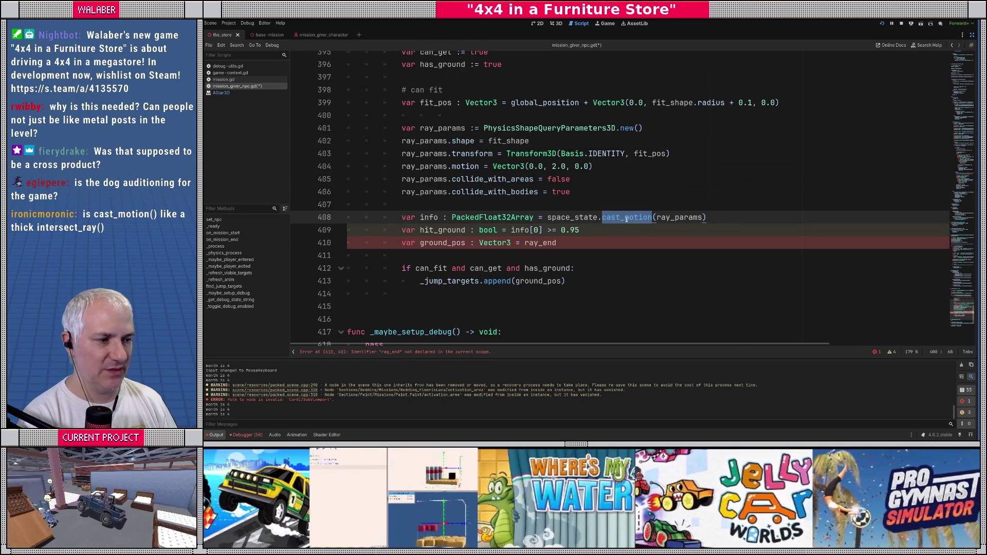
key(Up)
mouse_move(626, 217)
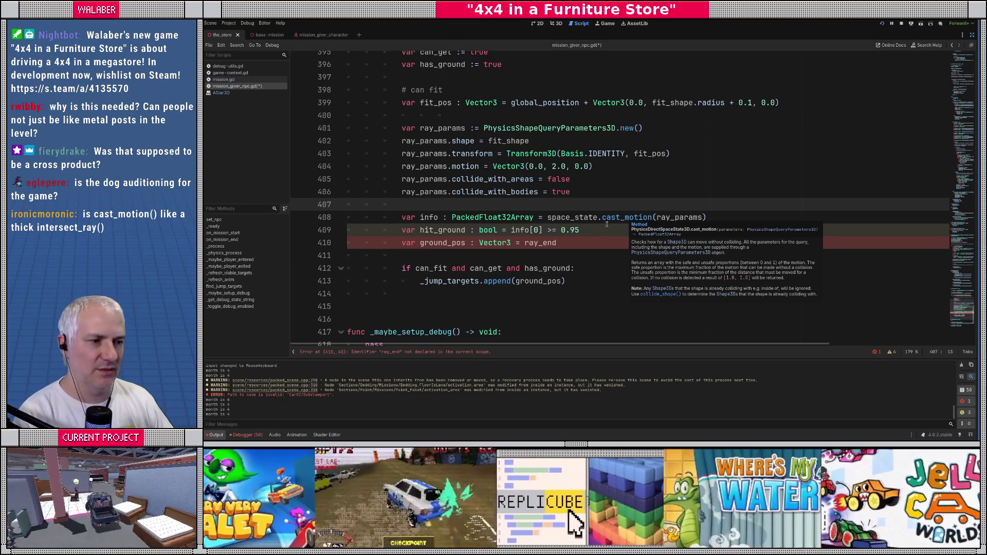
double_click(442, 230)
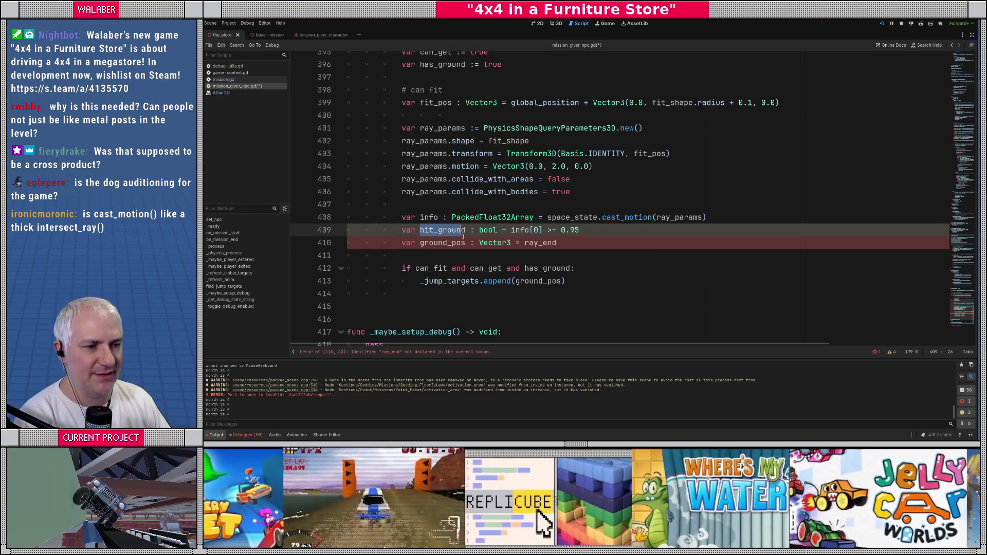
Rewrite the hit_ground line as 'if info[0] <= 0.99:'
click(514, 230)
double_click(444, 230)
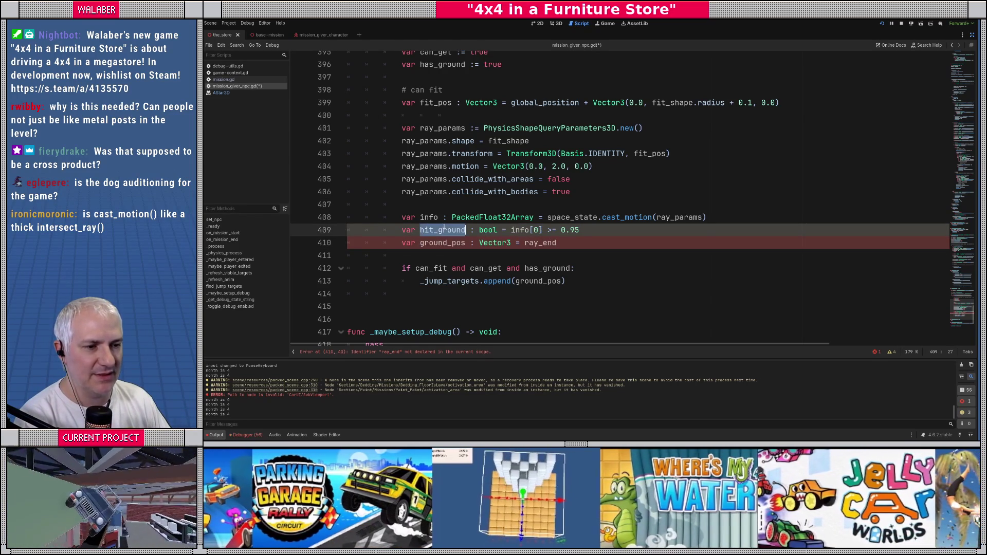
text(if)
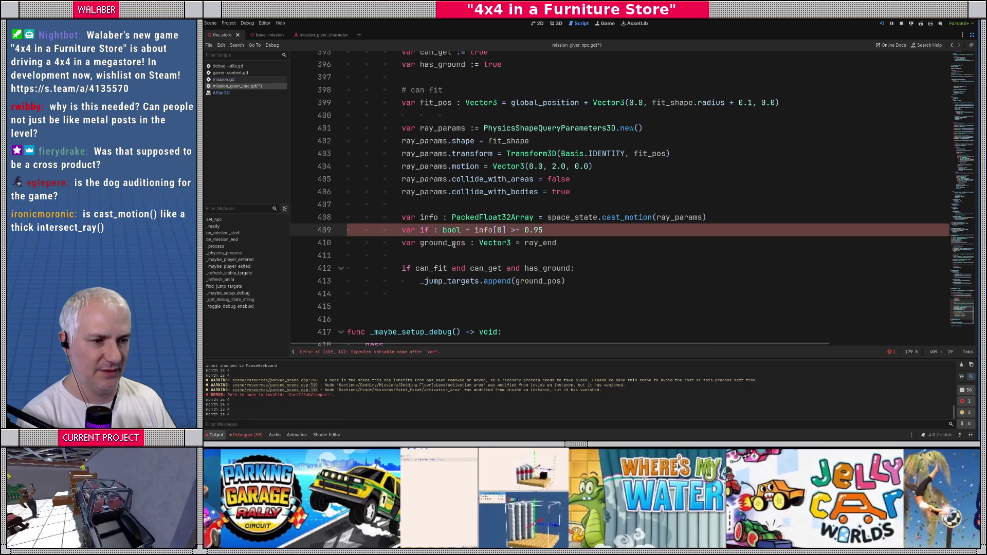
key(Delete)
key(Delete)
key(Delete)
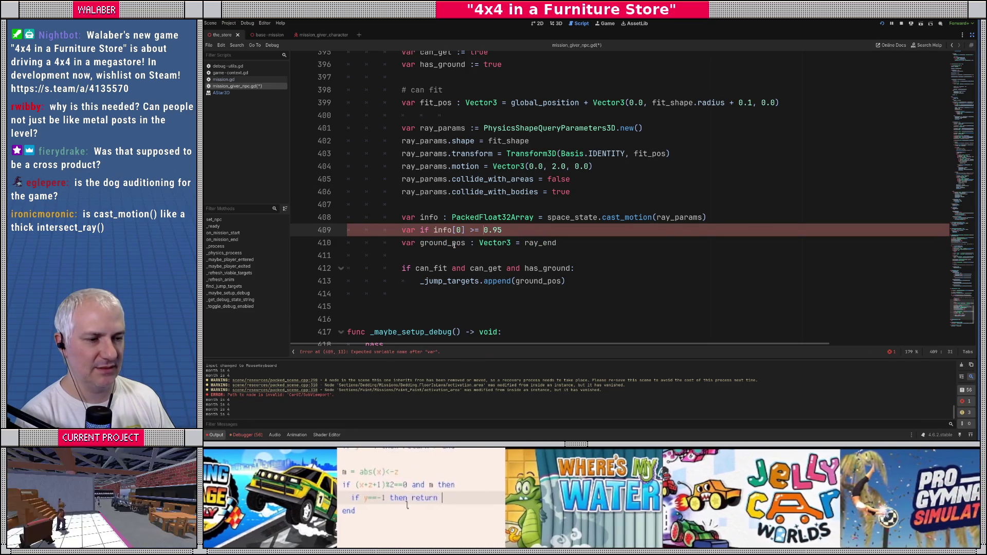
key(BackSpace)
text(<)
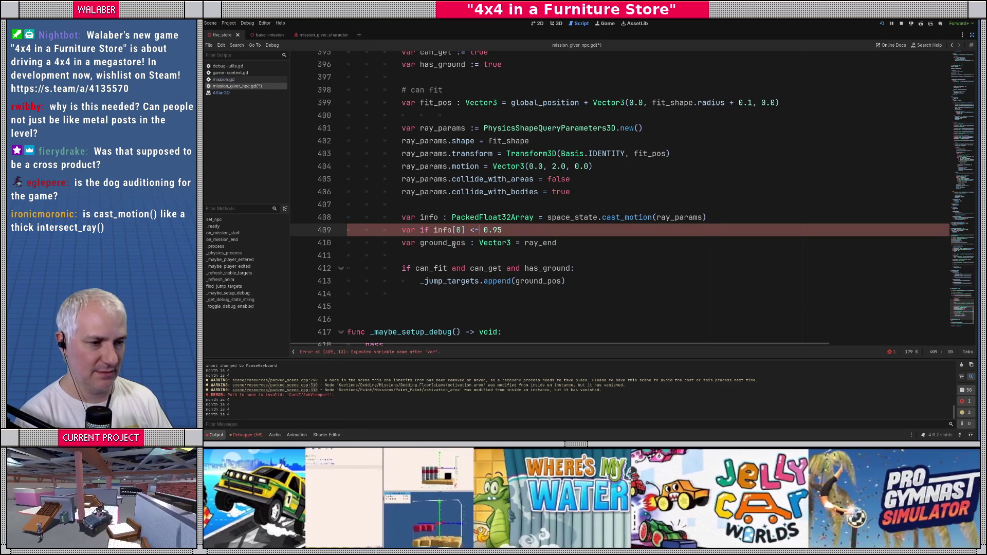
key(Delete)
text(9:)
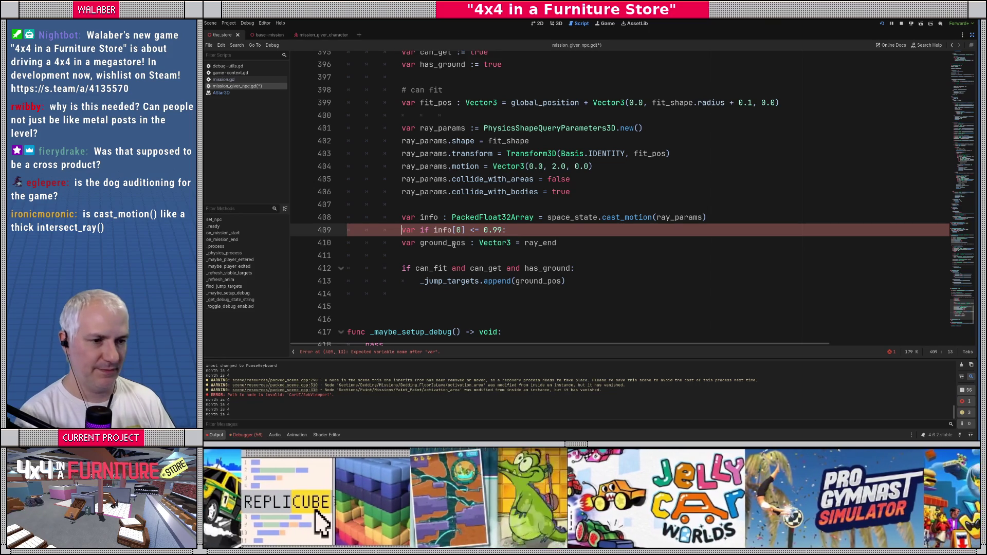
key(Delete)
key(Delete)
key(Delete)
key(End)
Set can_fit = false inside the if block
key(Return)
text(can_f)
key(Return)
text(= false)
Delete the old ground_pos line and add a '# can get' comment
key(Down)
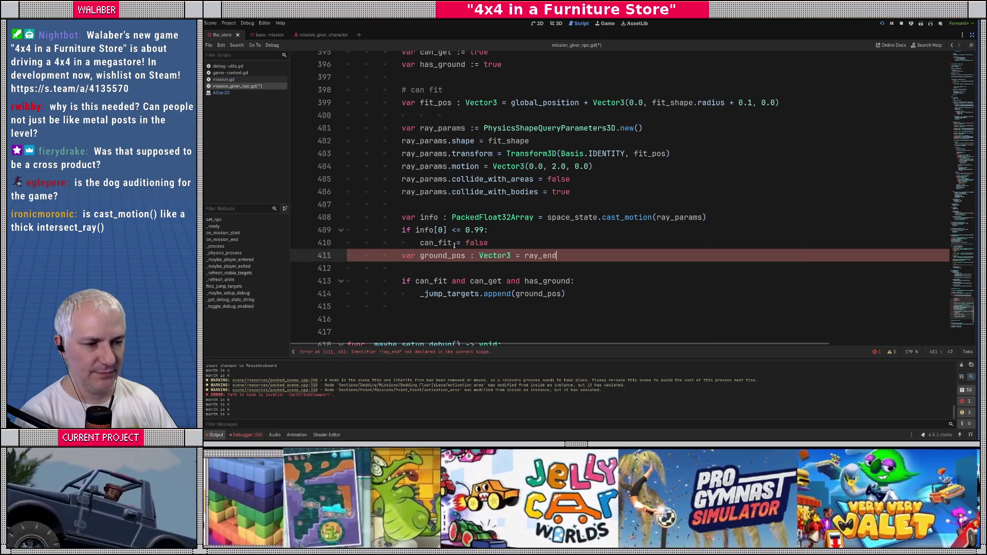
key(shift+Home)
key(BackSpace)
key(Return)
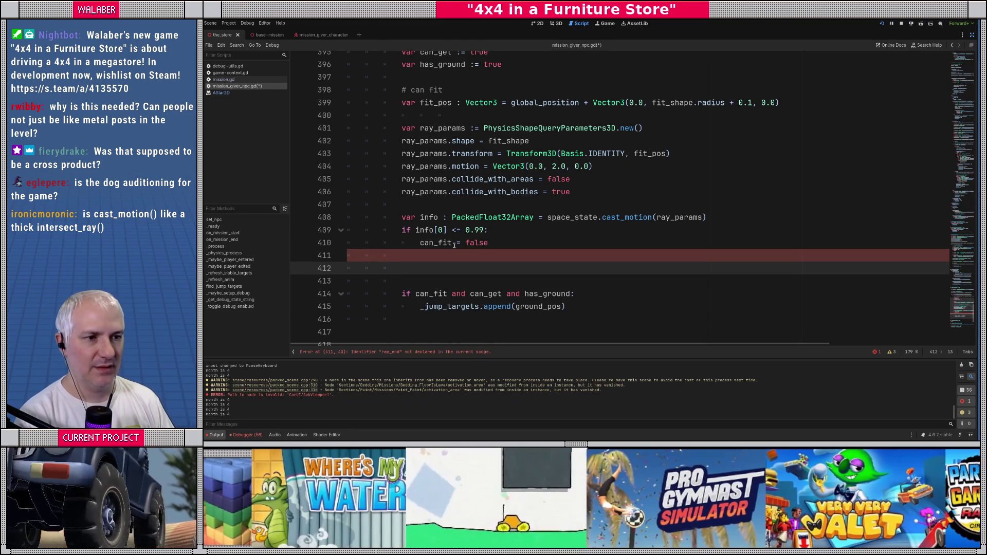
text(# can get)
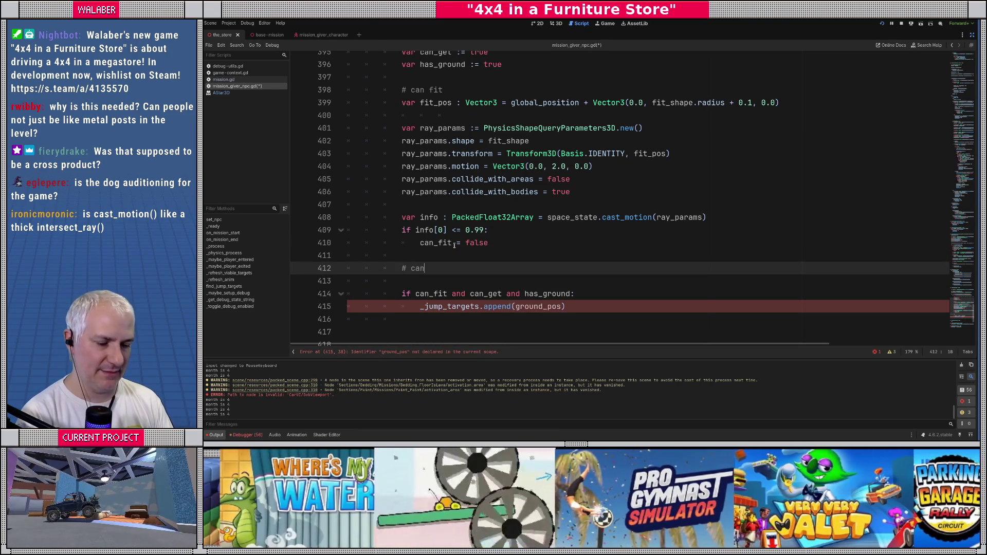
key(Return)
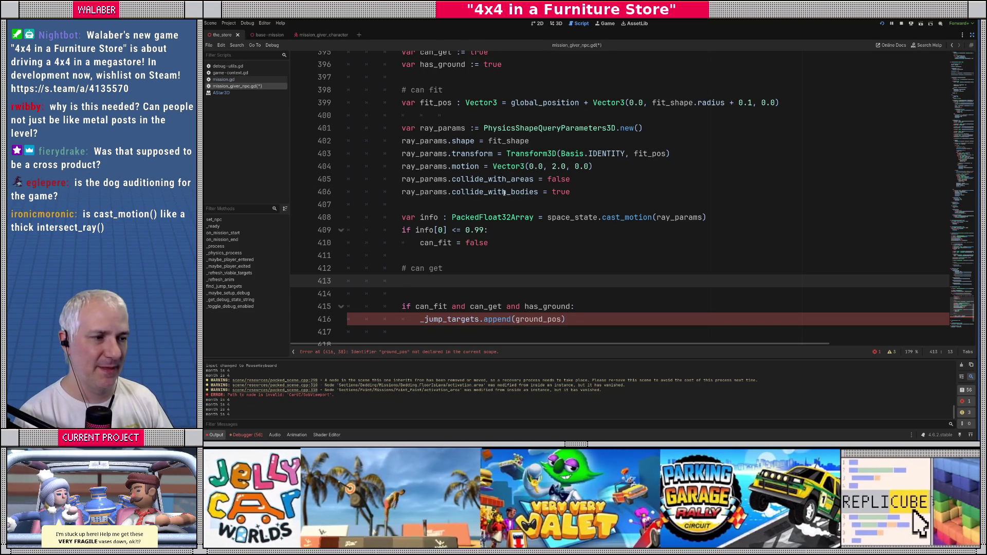
mouse_move(489, 153)
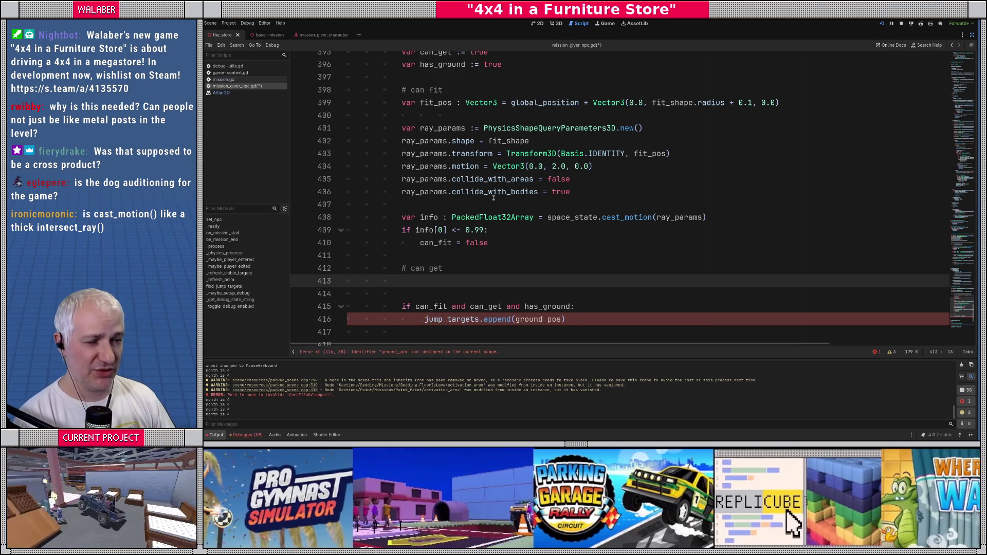
drag(491, 153, 745, 153)
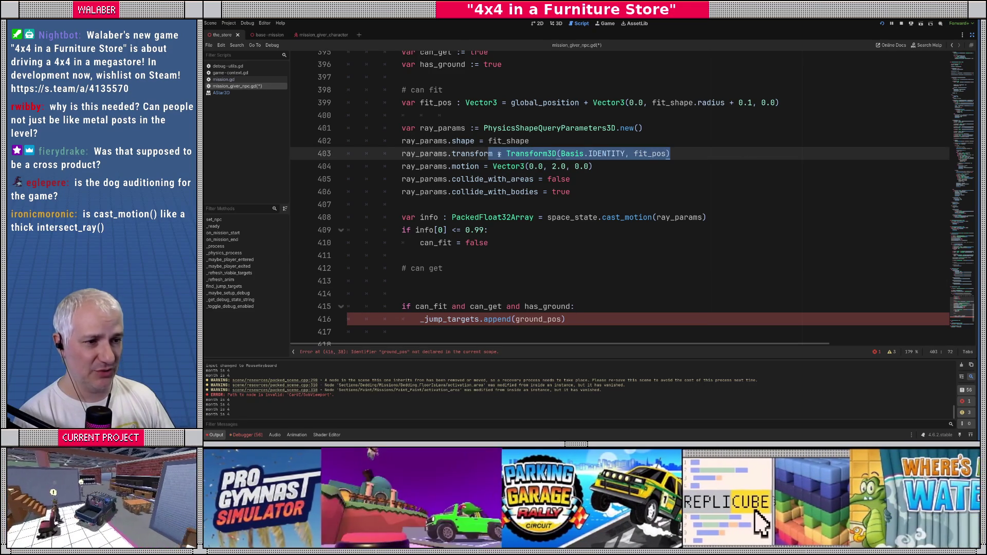
drag(452, 166, 633, 168)
click(593, 166)
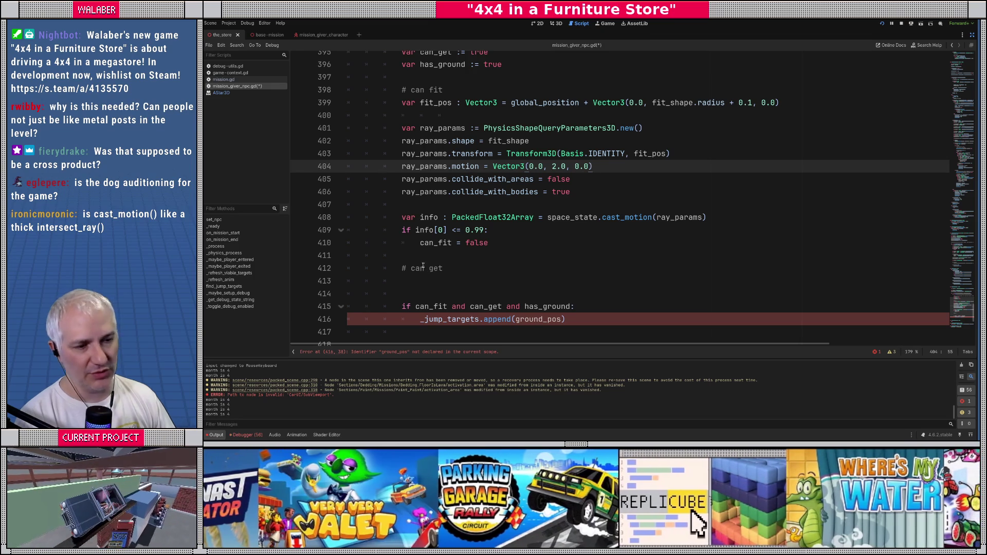
click(435, 278)
Write ray_params.transform = Transform3D(Basis.IDENTITY using autocomplete
text(ray_pa)
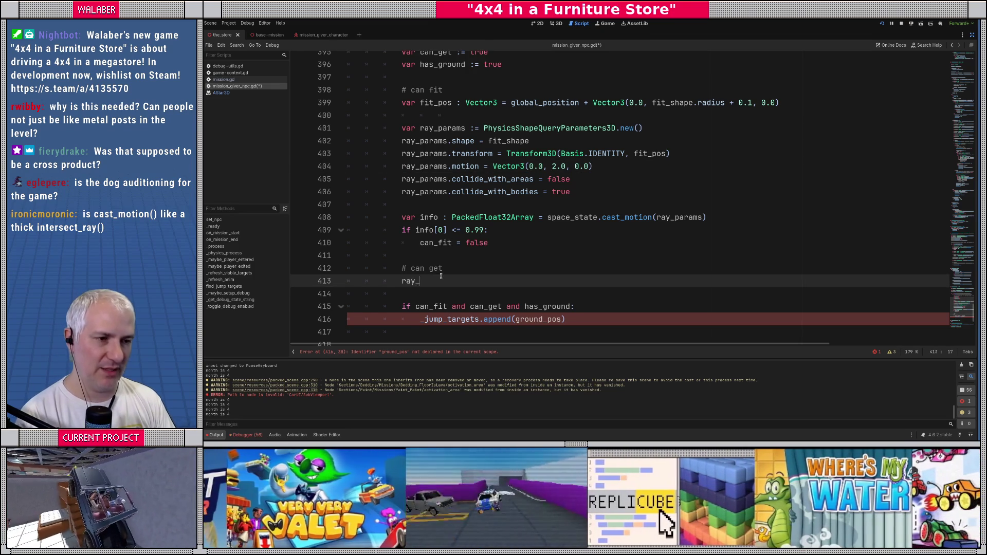
key(Return)
text(.)
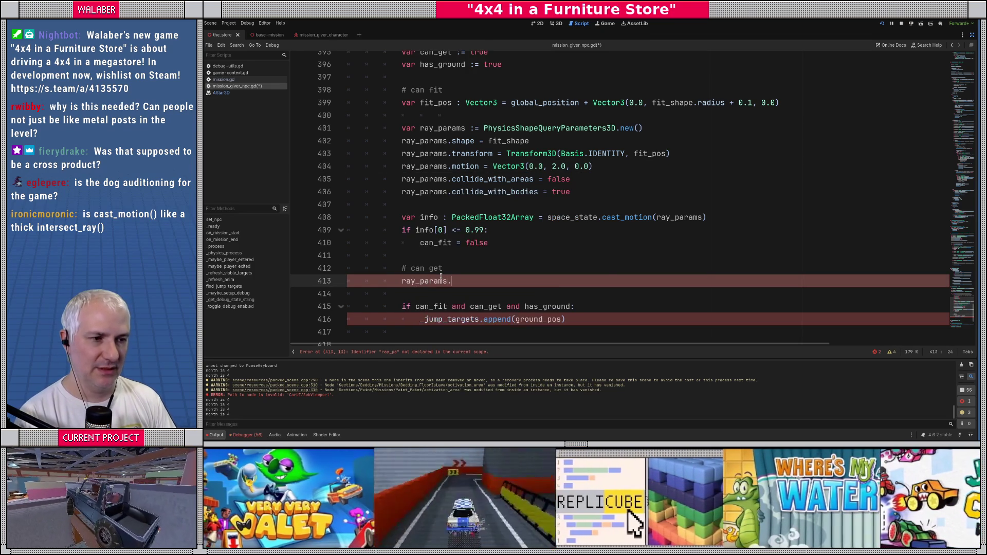
text(tran)
key(Return)
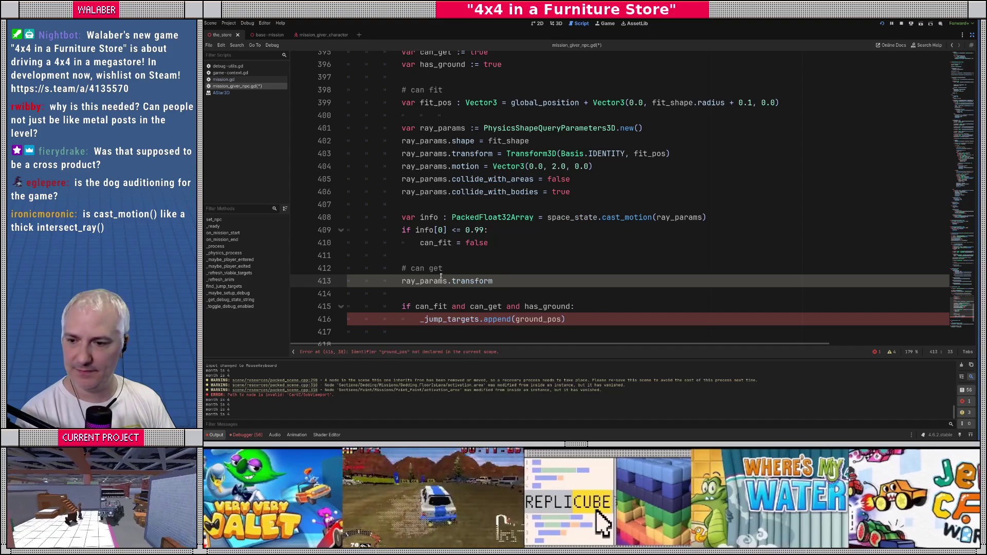
text( = Tra)
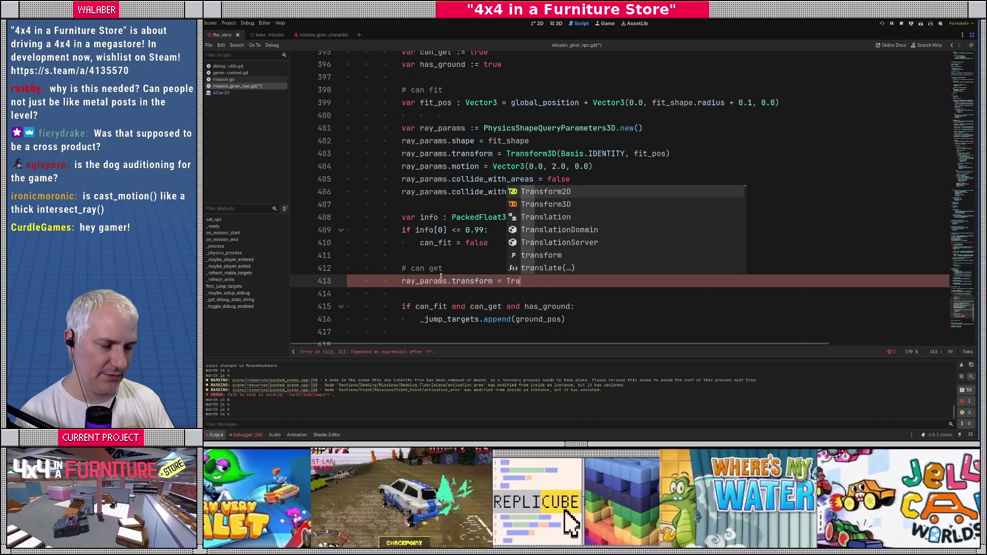
text(nsform3)
key(Return)
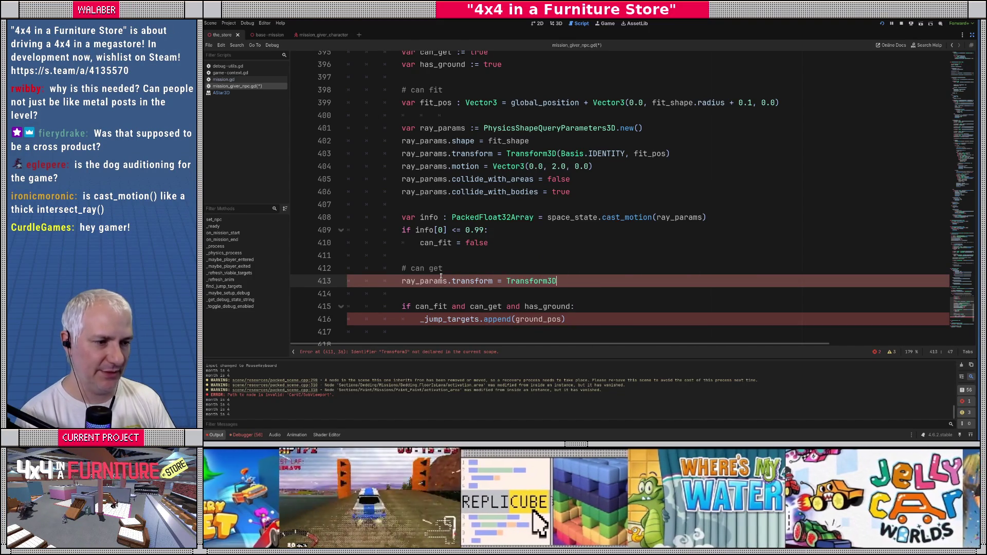
text((BAsis.i)
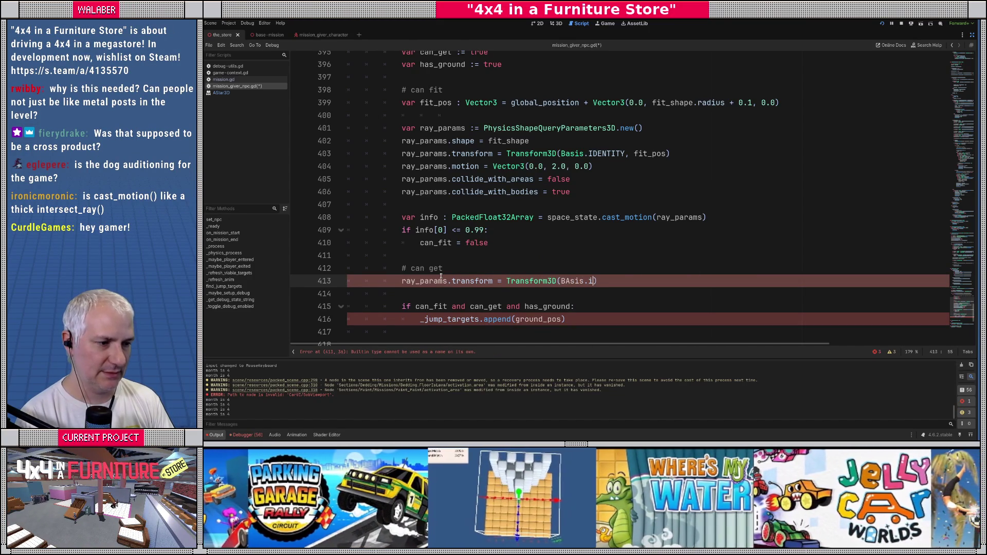
key(BackSpace)
key(BackSpace)
key(BackSpace)
text(sis.id)
key(Return)
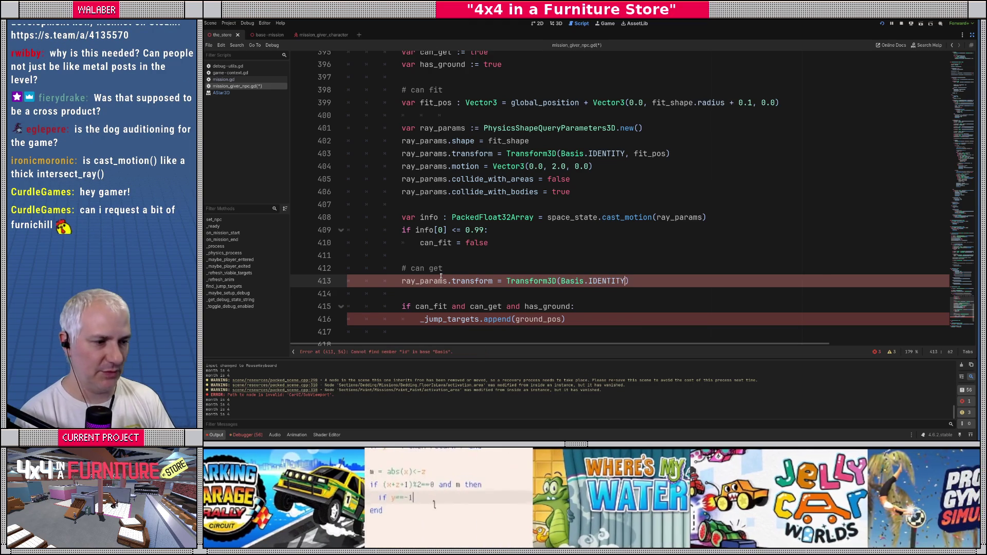
In the running game, tune the radio to FurniCHILL, then return to the editor
key(alt+Tab)
key(Return)
key(Down)
key(Down)
key(Return)
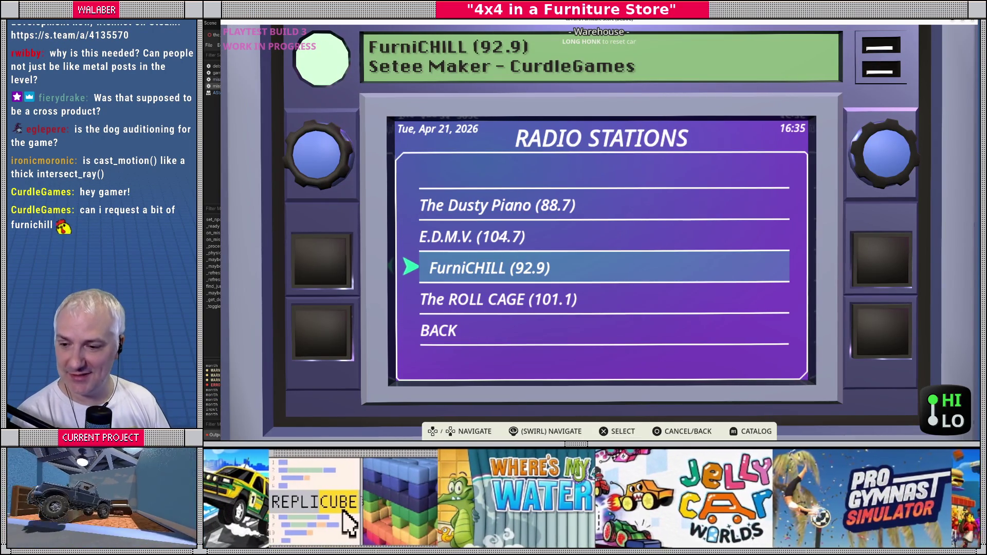
key(alt+Tab)
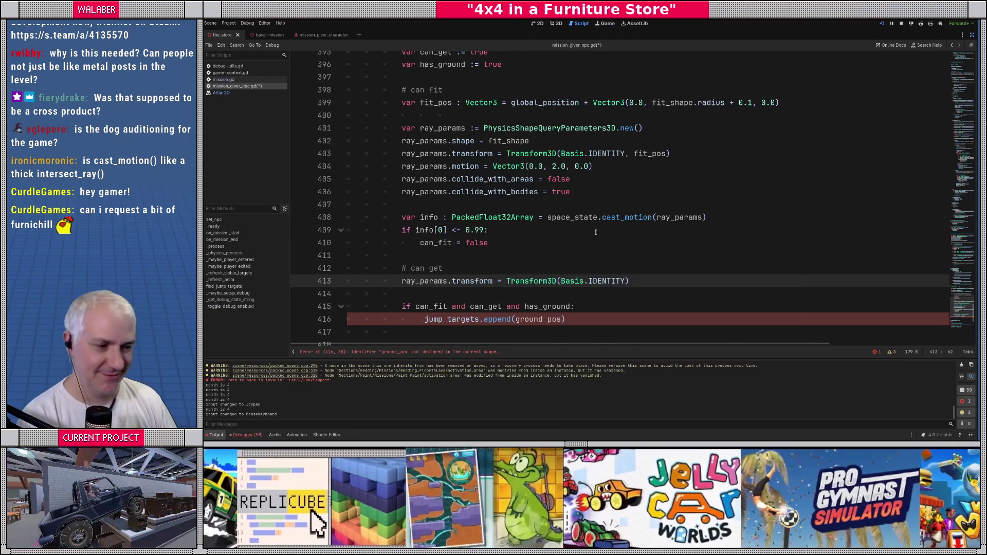
Add global_position as the second argument: Transform3D(Basis.IDENTITY, global_position)
scroll(596, 231, down, 2)
text(,)
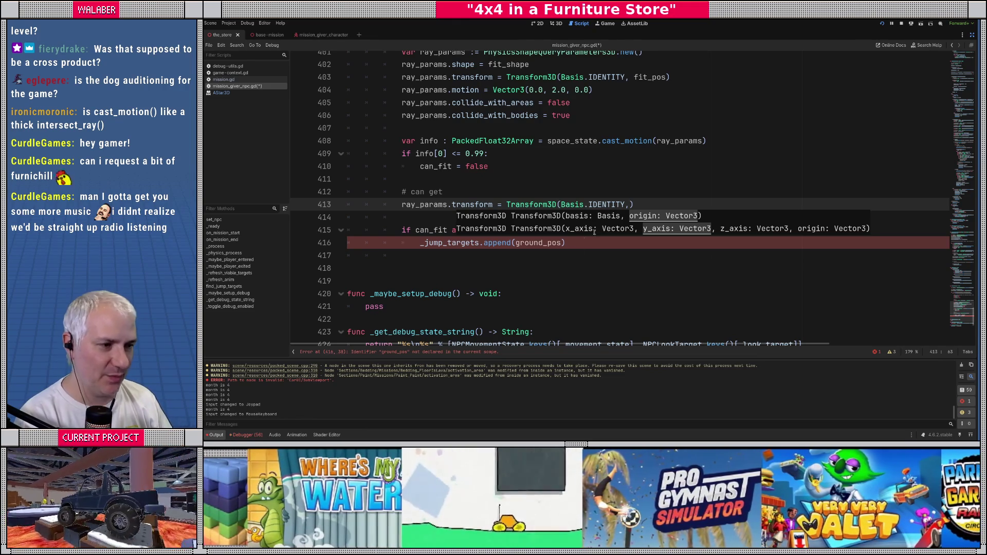
key(Escape)
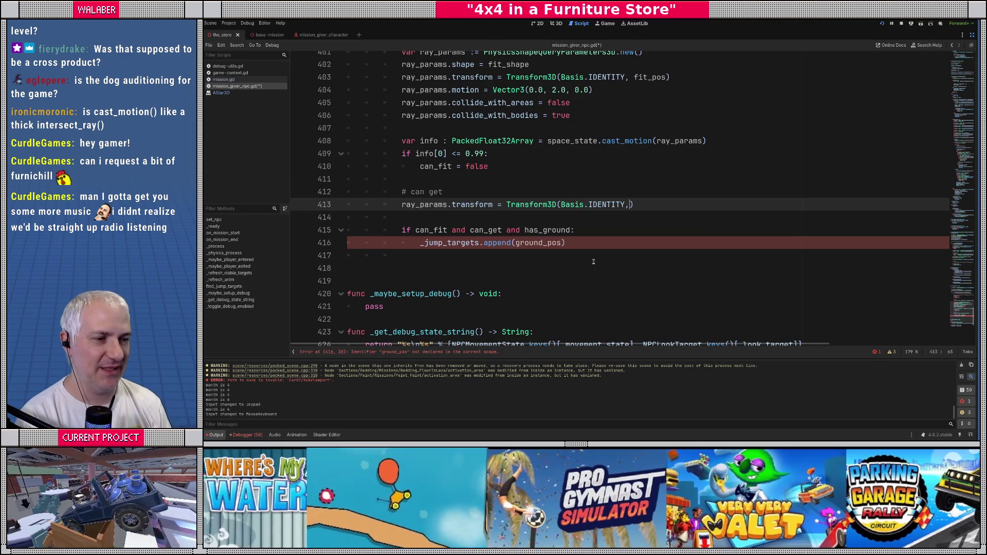
scroll(596, 252, up, 2)
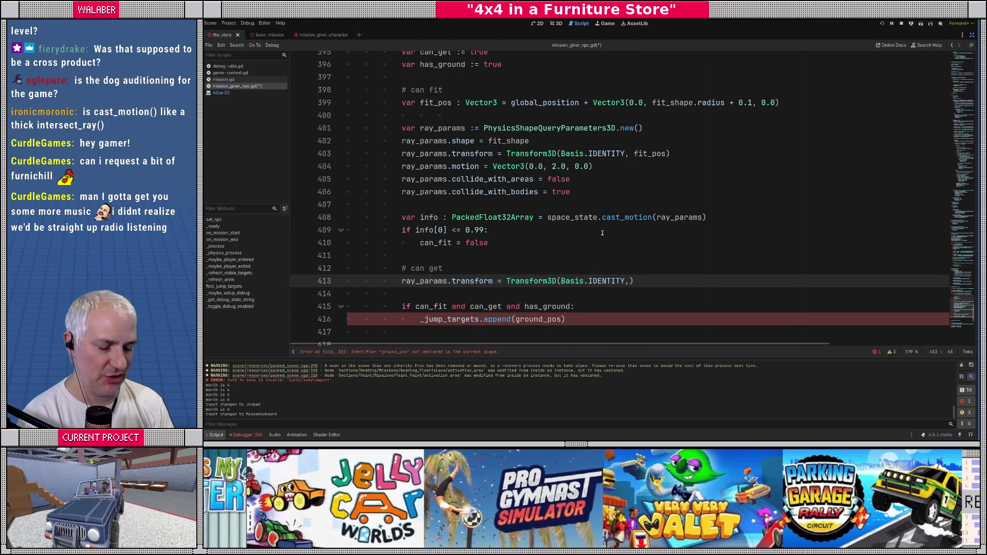
text(global_p)
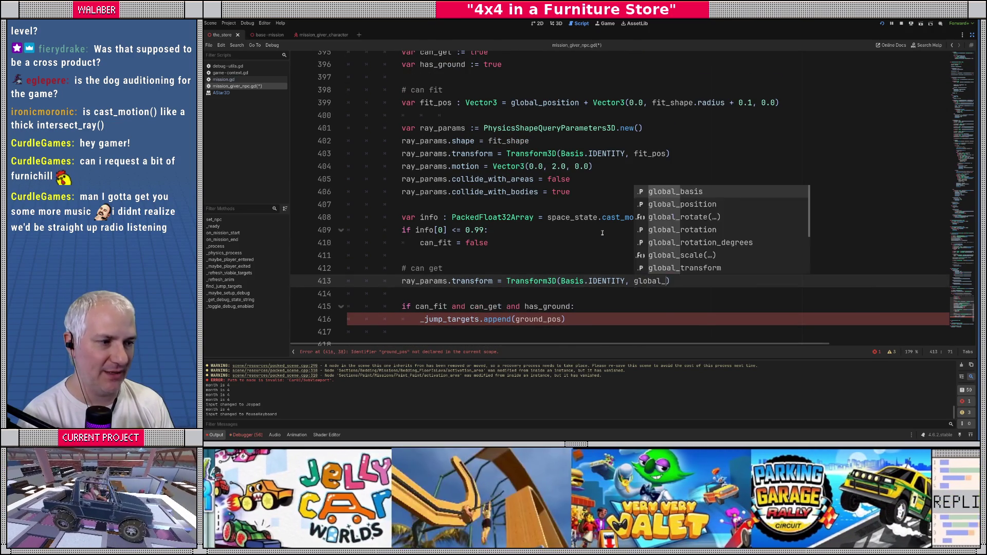
text(o)
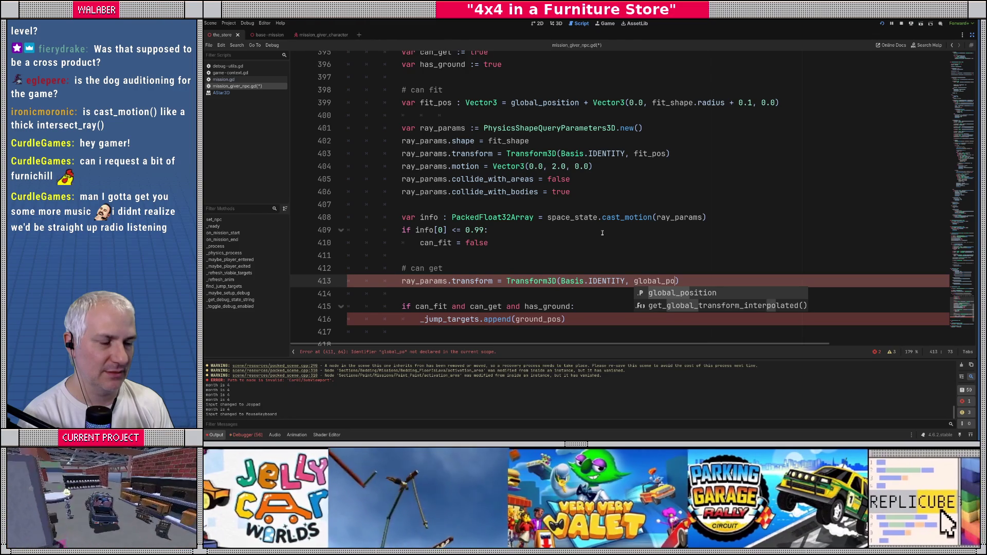
key(Return)
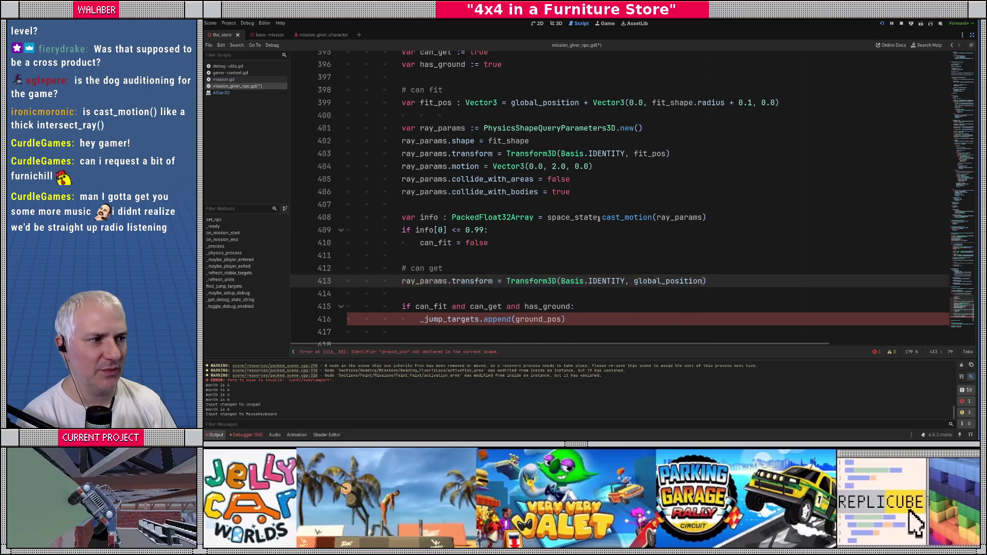
scroll(601, 226, up, 3)
scroll(558, 205, down, 1)
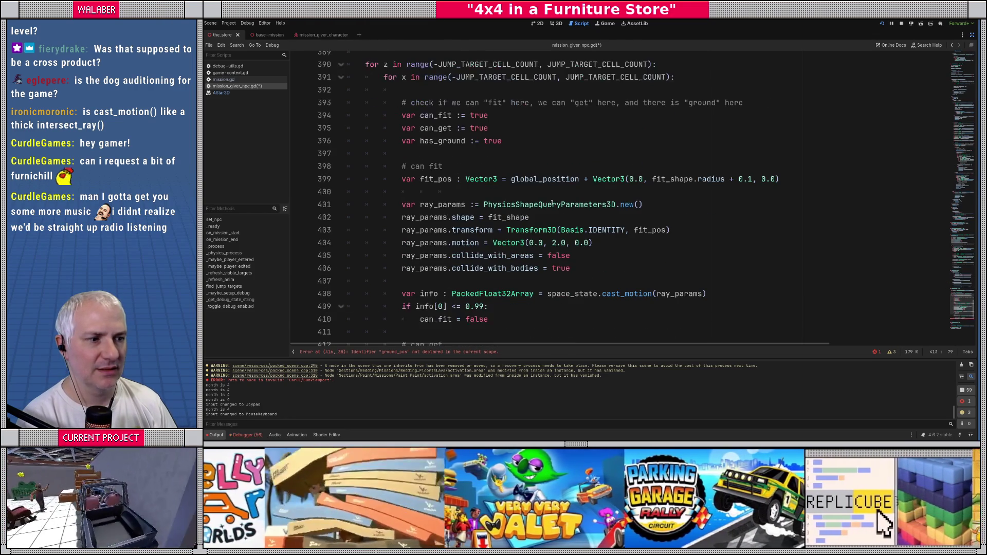
double_click(539, 179)
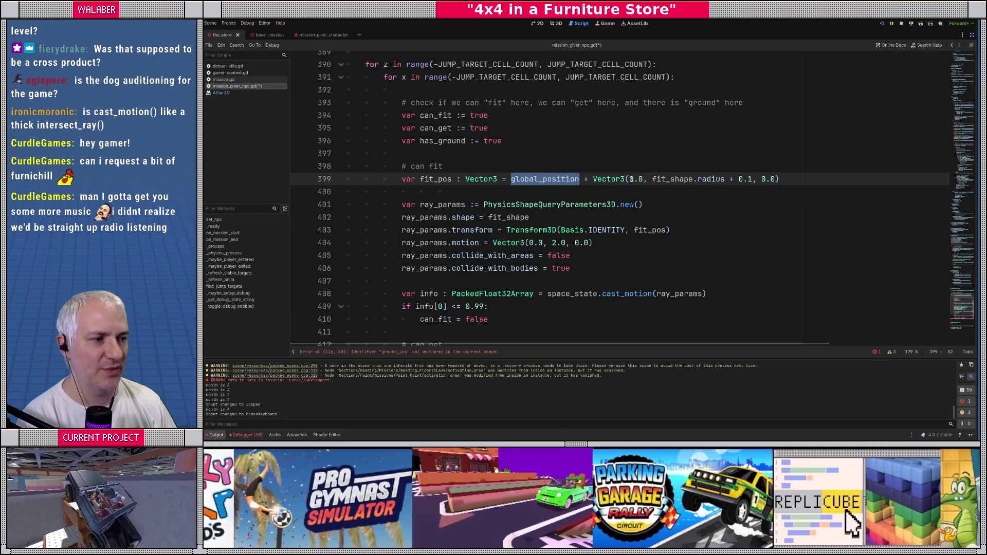
Change fit_pos's x offset to x * JUMP_TARGET_CELL_SIZE and drop its old z offset
click(630, 179)
drag(629, 179, 644, 179)
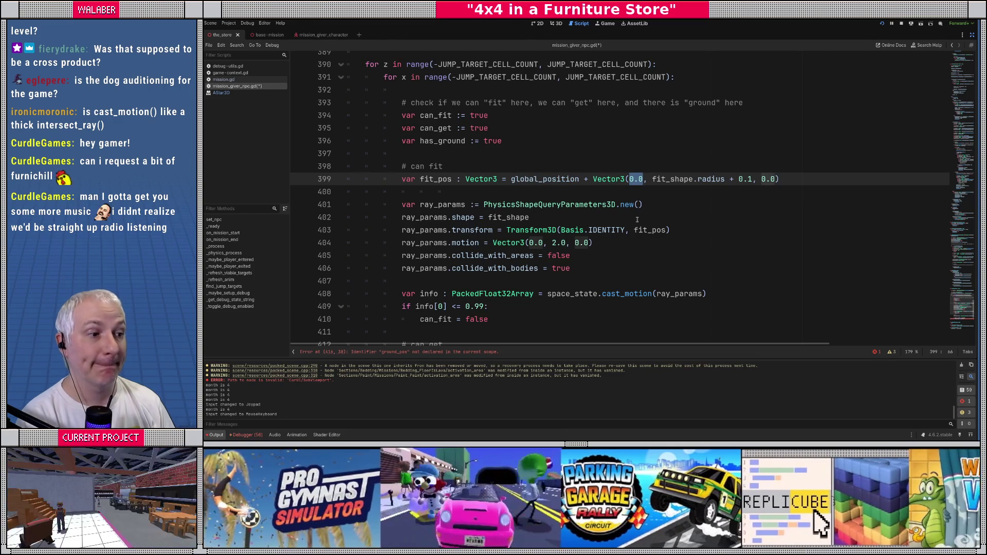
text(x * SIZ)
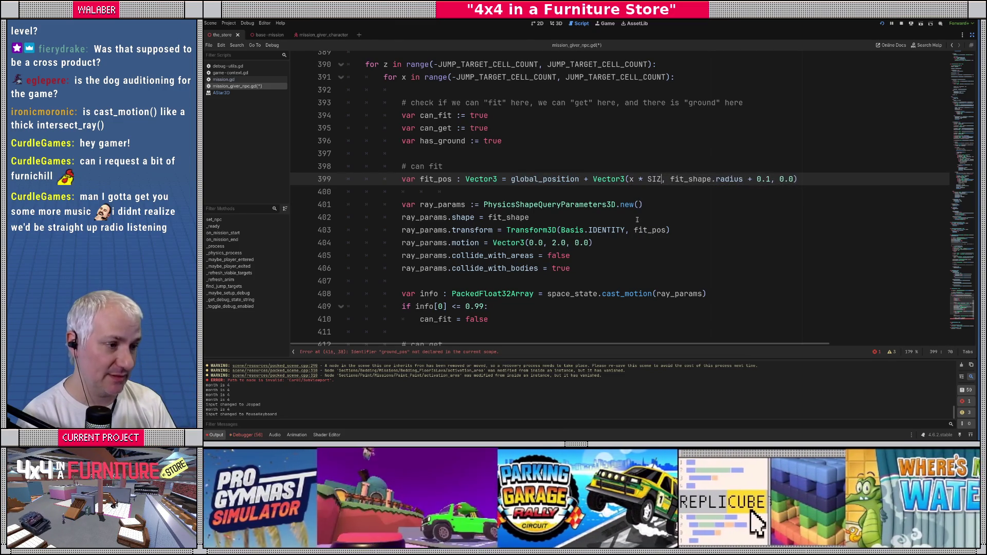
key(Return)
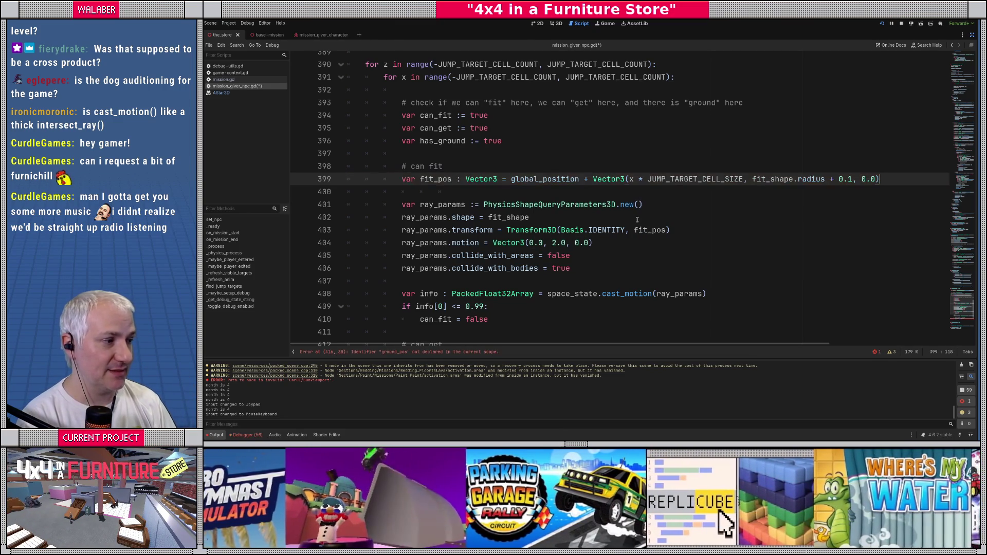
key(End)
key(Left)
key(BackSpace)
key(BackSpace)
key(BackSpace)
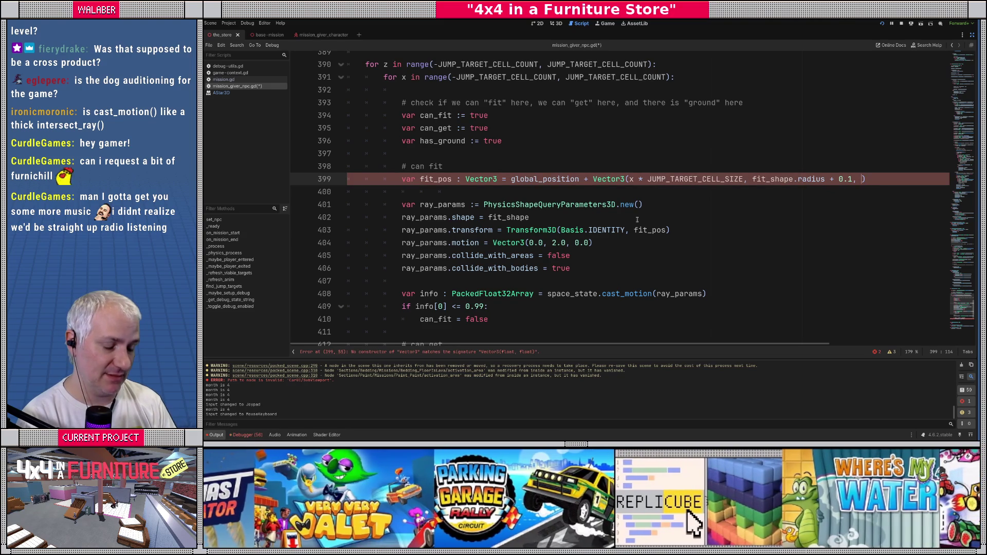
Declare var cell_pos := global_position + (Vector3(x, 0.0, z) * JUMP_TARGET_CELL_SIZE) in the loop
click(458, 90)
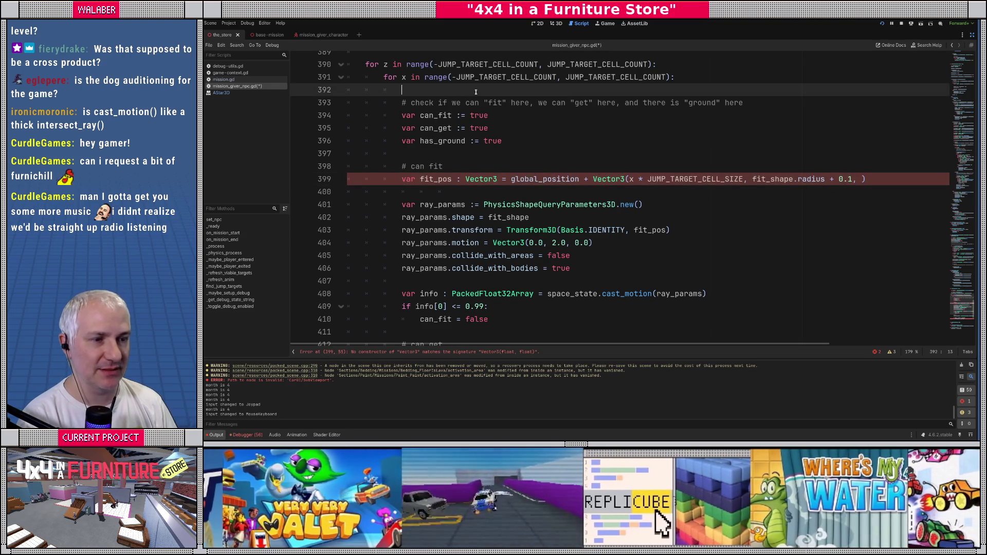
key(Return)
text(var cell_pos :)
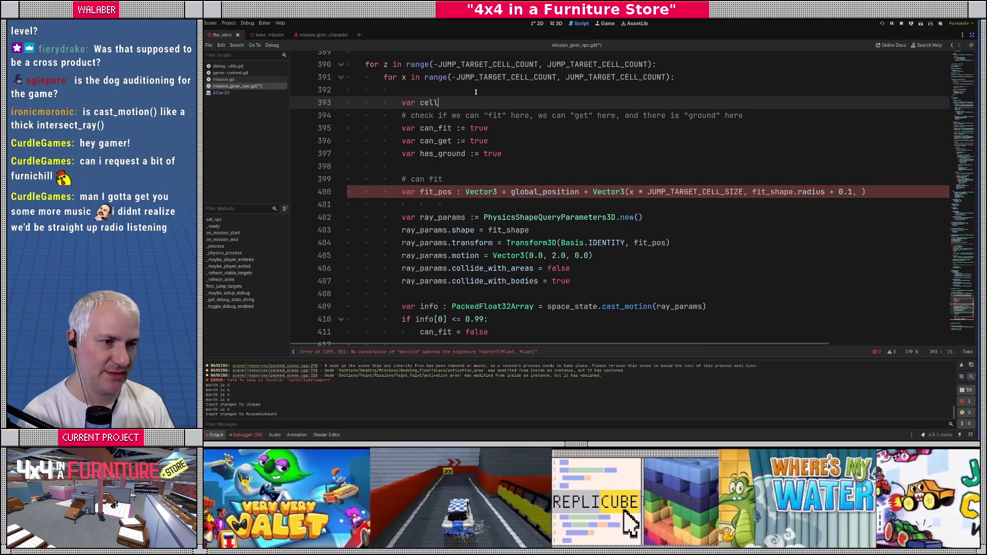
text(= global_po)
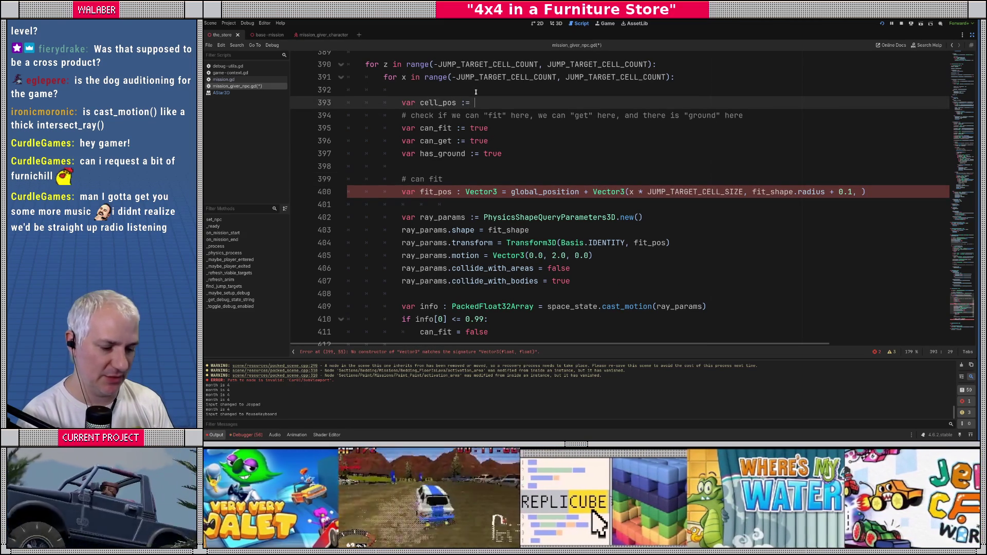
key(Return)
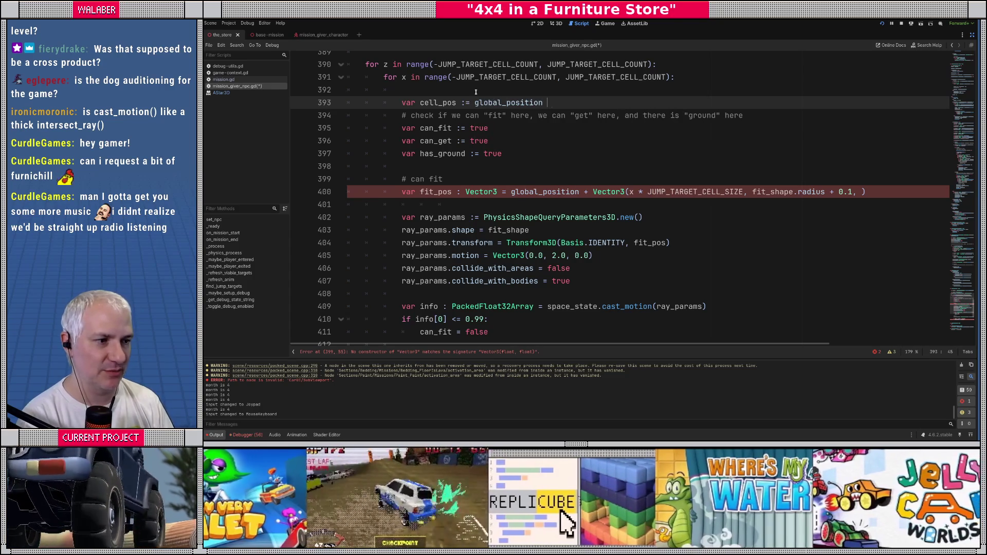
text(+ Vector3()
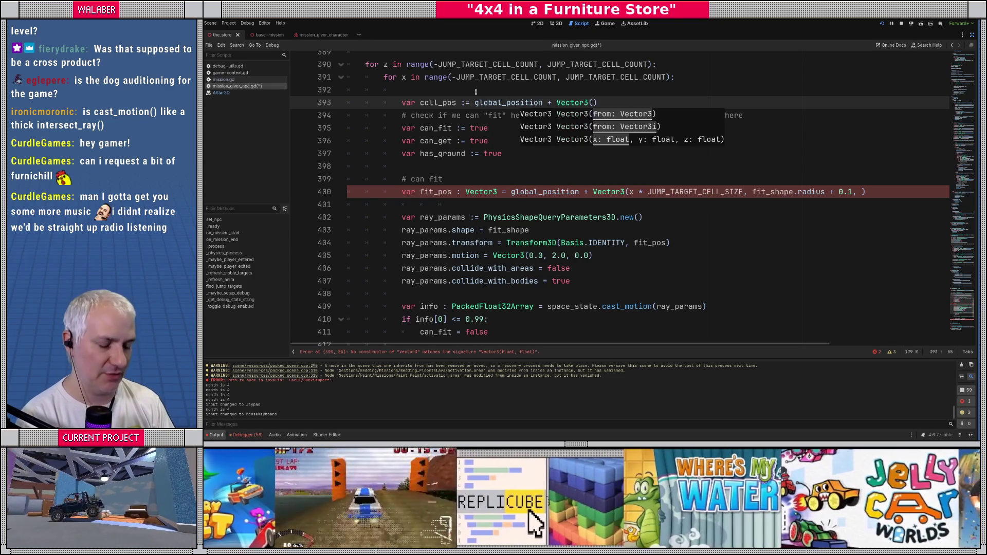
text(x, 0.0, z)
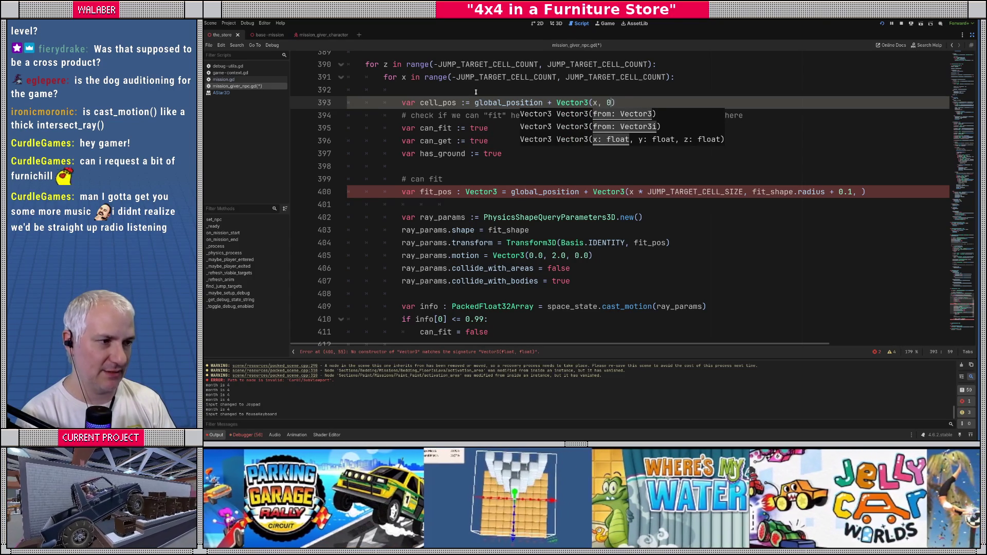
text() * )
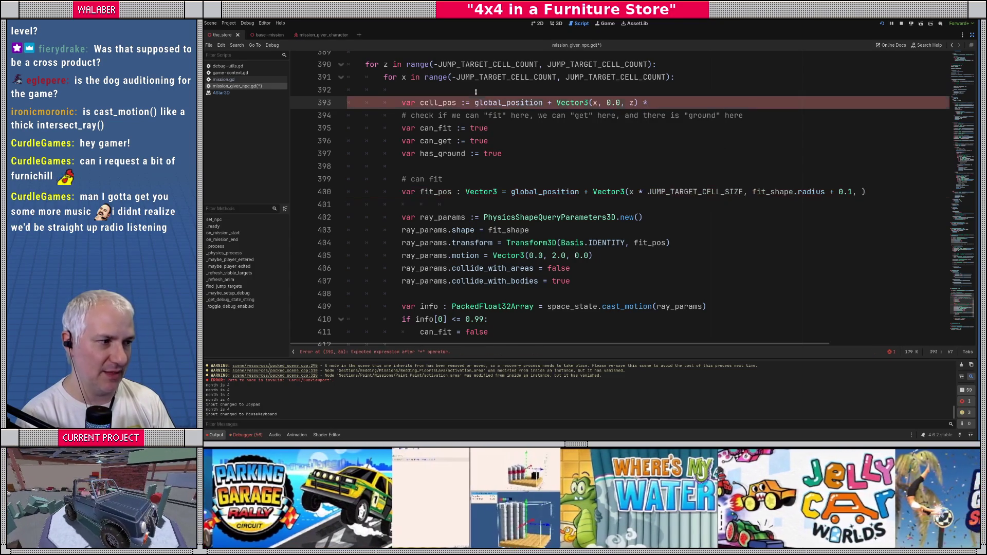
text(CELL_S)
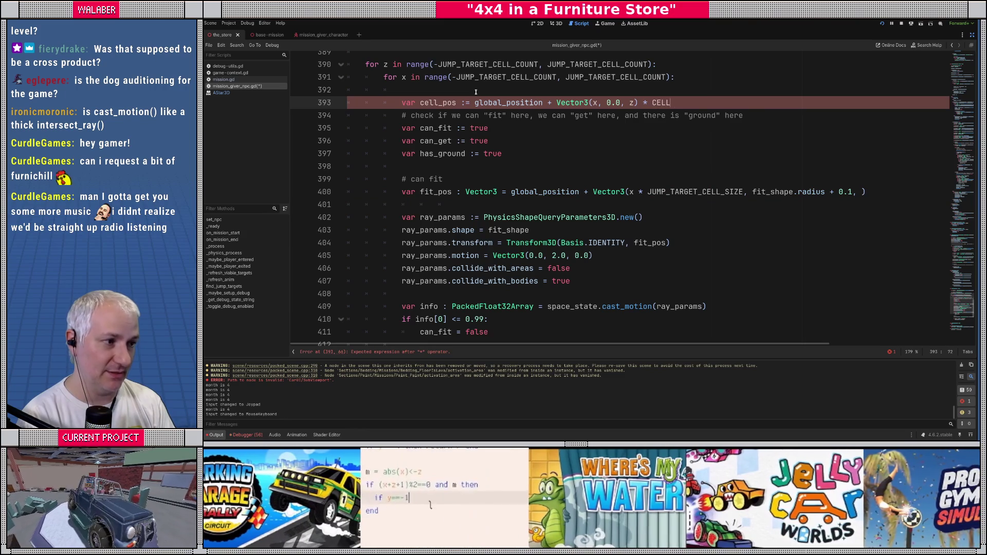
key(Return)
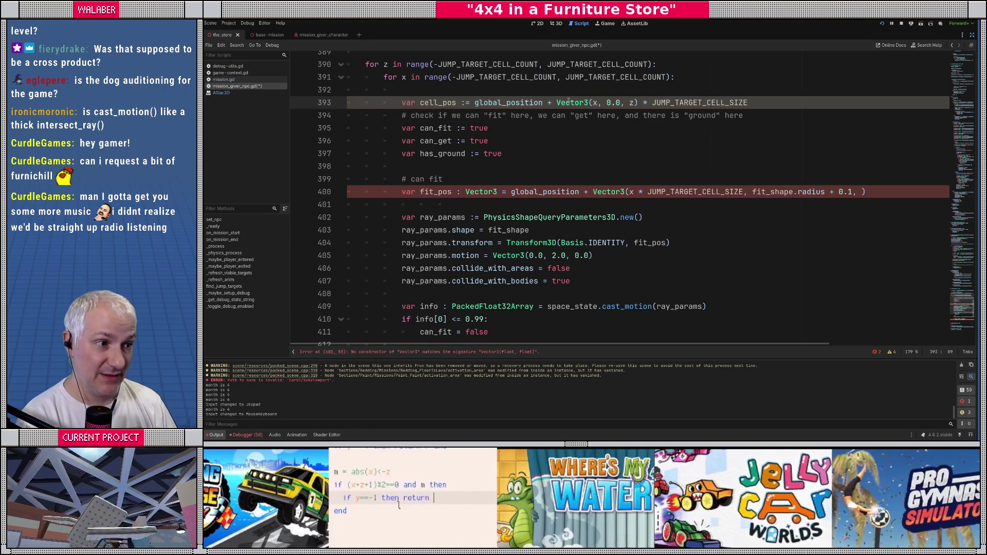
text(()
key(End)
text())
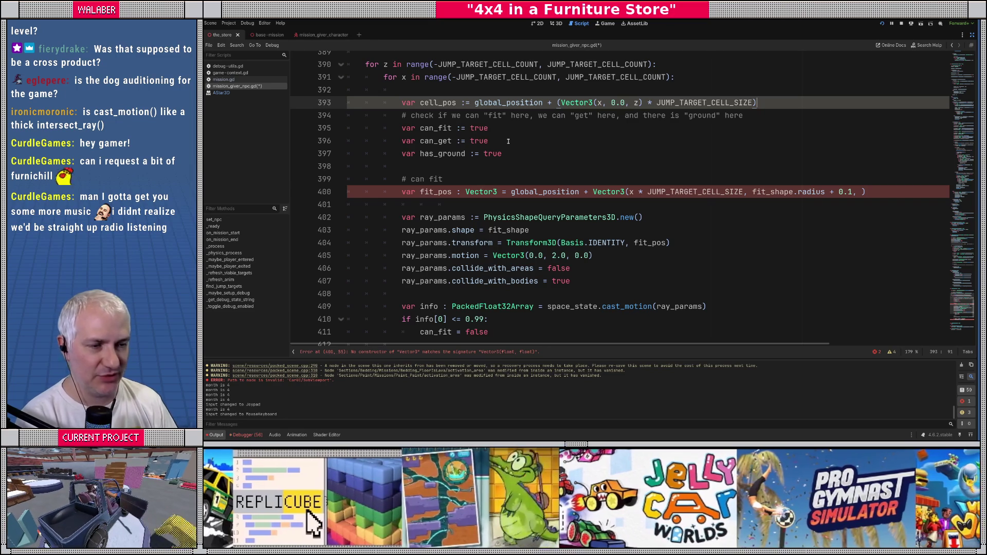
key(Return)
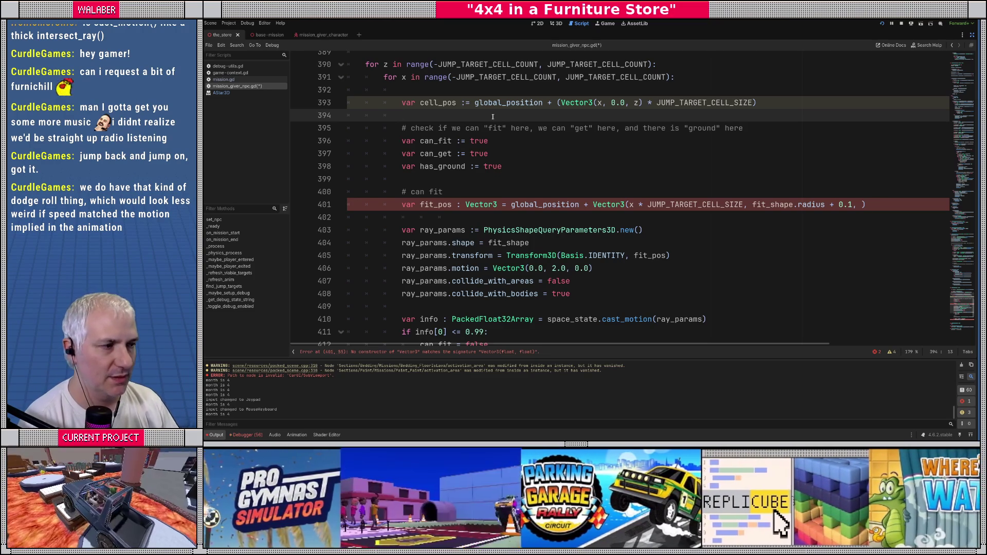
Select the cell_pos variable name in its declaration
double_click(443, 102)
key(ctrl+c)
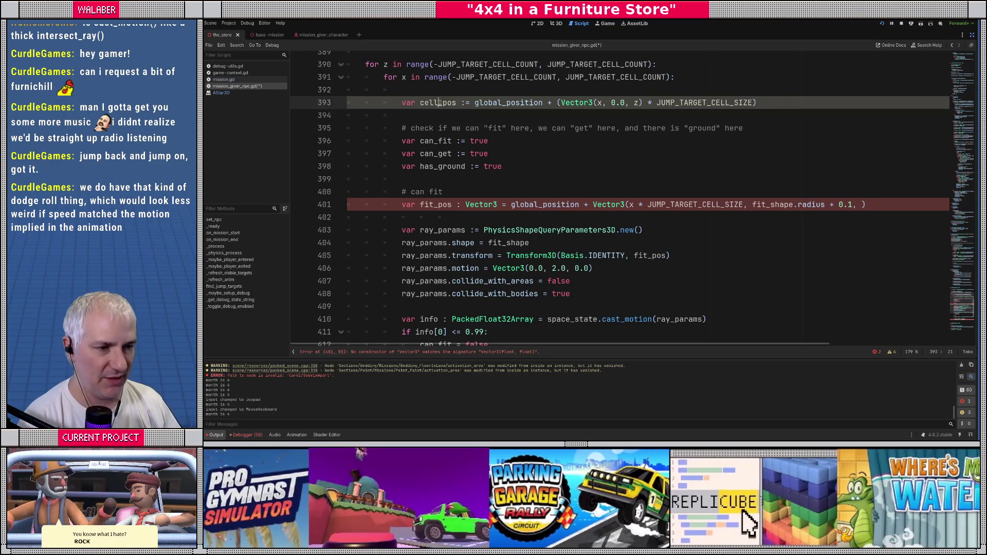
Base fit_pos on cell_pos with offset Vector3(0.0, fit_shape.radius + 0.1, 0.0)
double_click(537, 205)
key(ctrl+v)
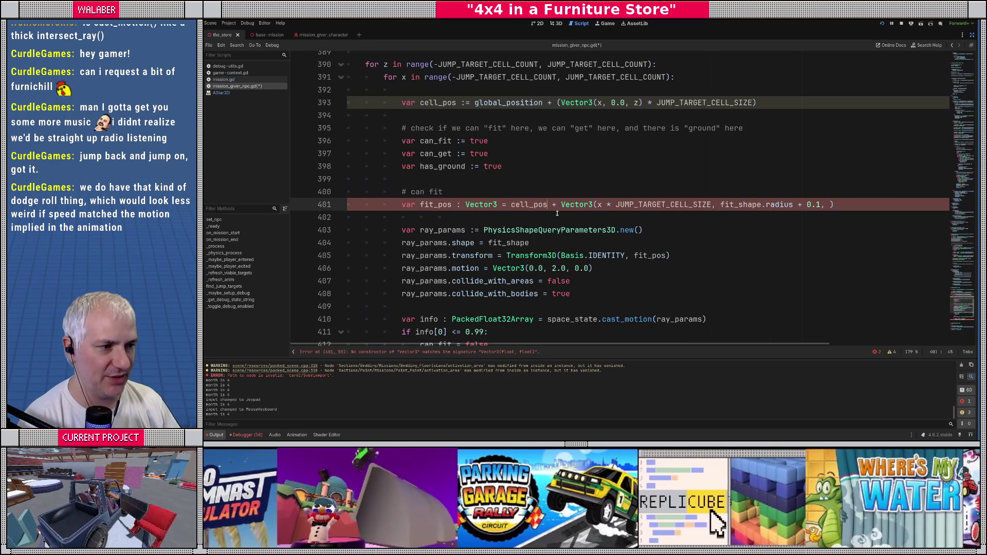
drag(598, 204, 716, 204)
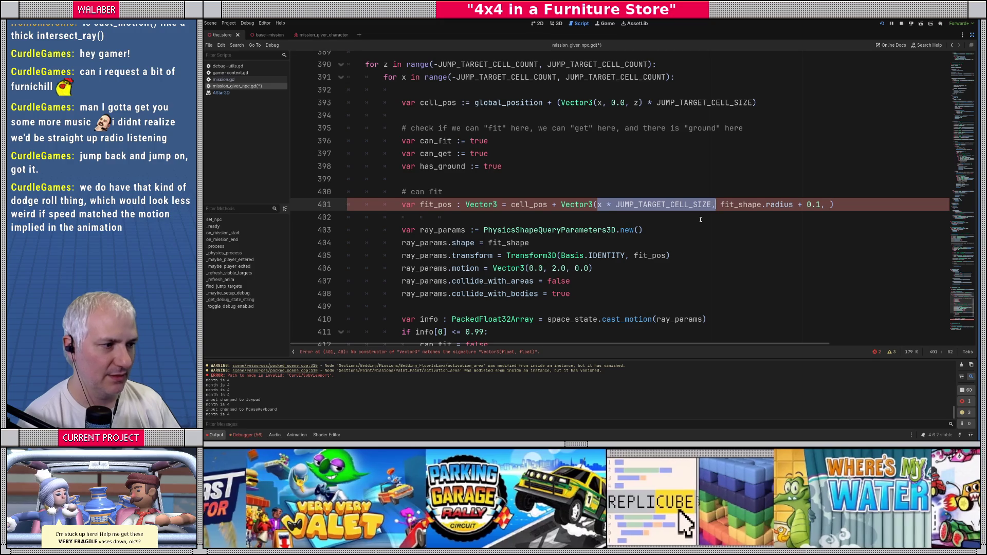
text(0.0,)
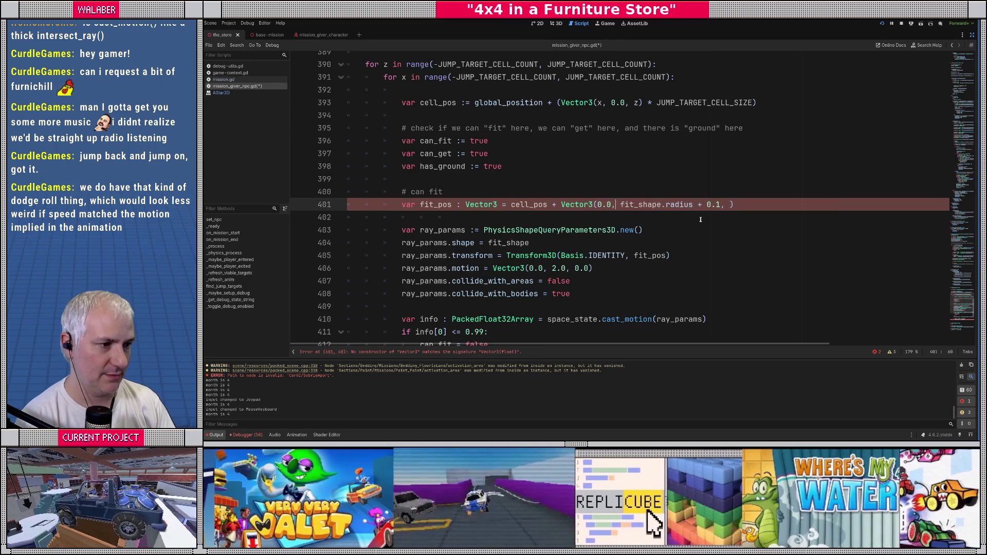
text(0.0)
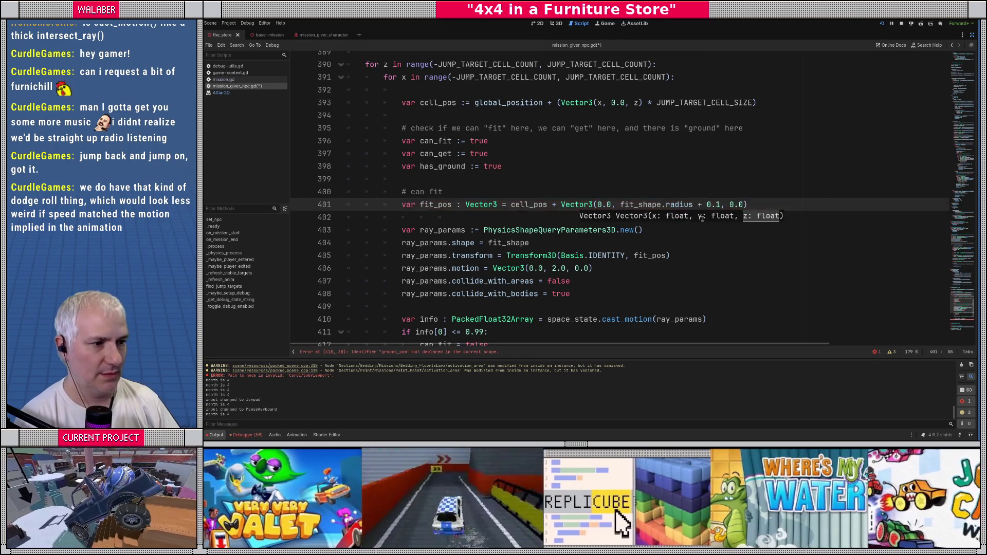
Review the fit_pos line and the shape-cast parameter setup lines
double_click(529, 205)
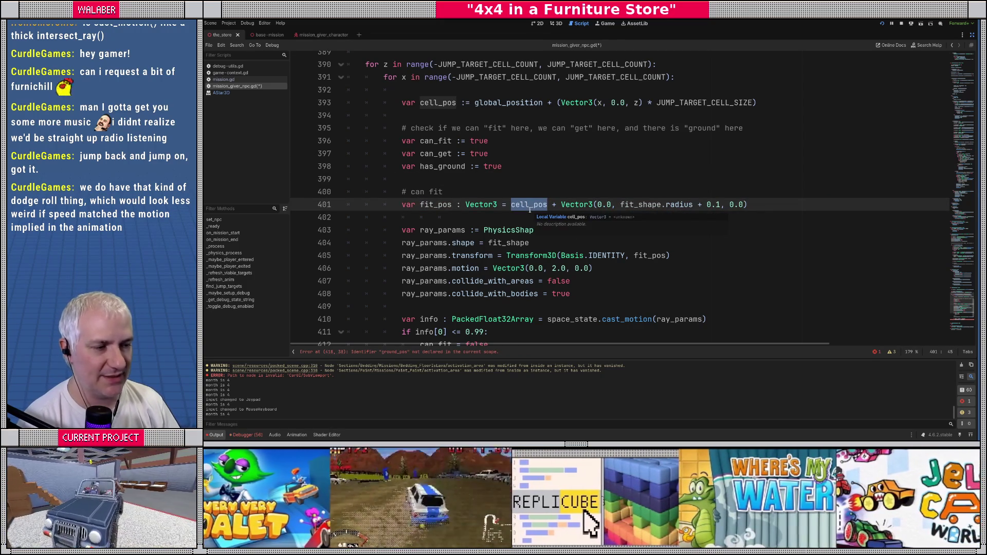
drag(562, 204, 690, 206)
key(shift+End)
scroll(504, 230, down, 1)
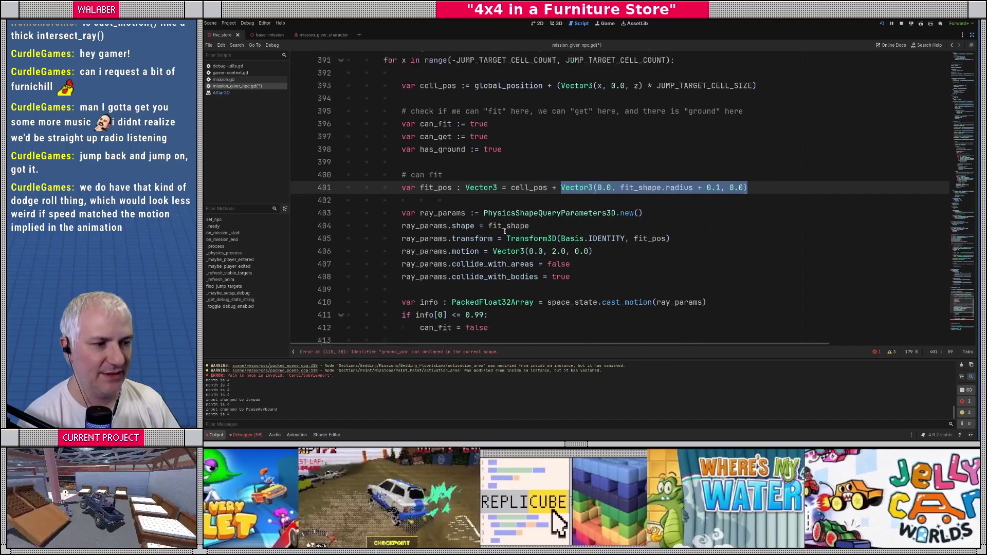
mouse_move(442, 192)
mouse_down()
mouse_move(504, 230)
mouse_move(603, 256)
mouse_up()
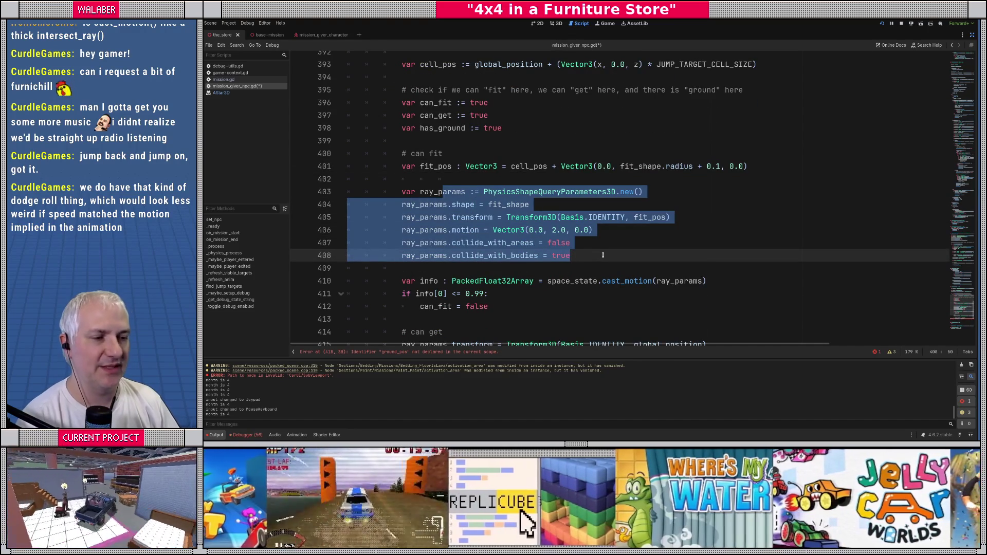
mouse_move(401, 140)
mouse_down()
mouse_move(514, 191)
mouse_move(584, 255)
mouse_up()
click(600, 254)
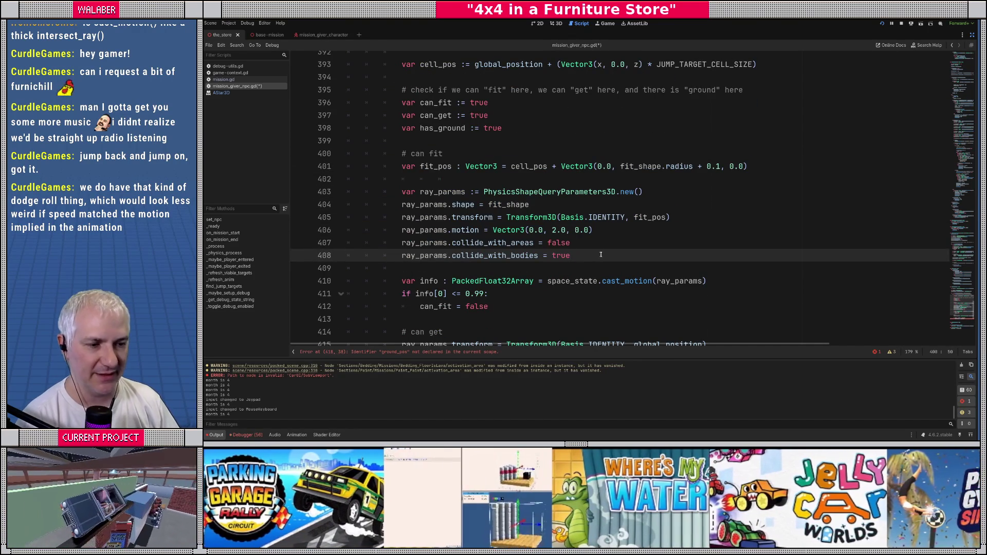
scroll(590, 251, down, 2)
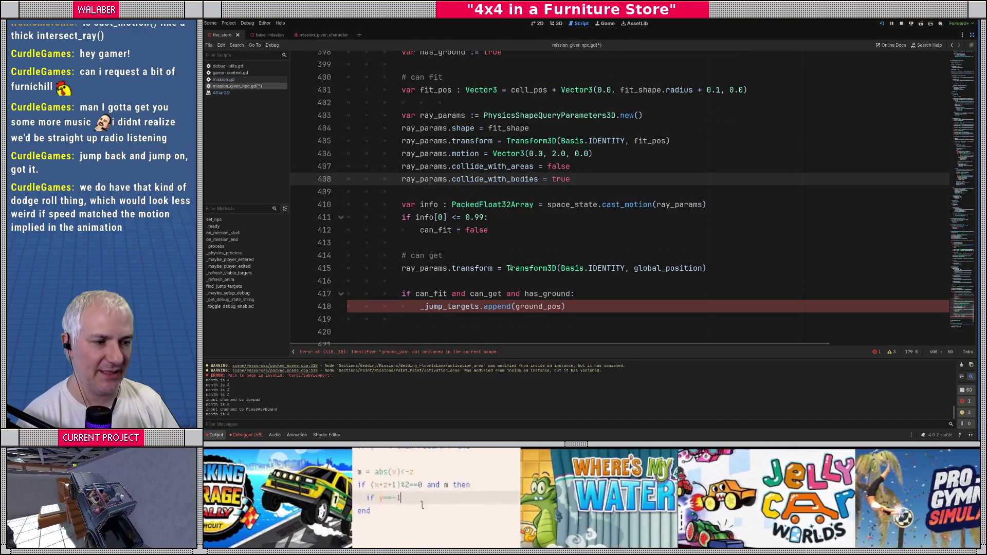
Raise the can-get transform origin to global_position + Vector3(0.0, fit_shape.radius + 0.1, 0.0)
click(626, 270)
double_click(668, 268)
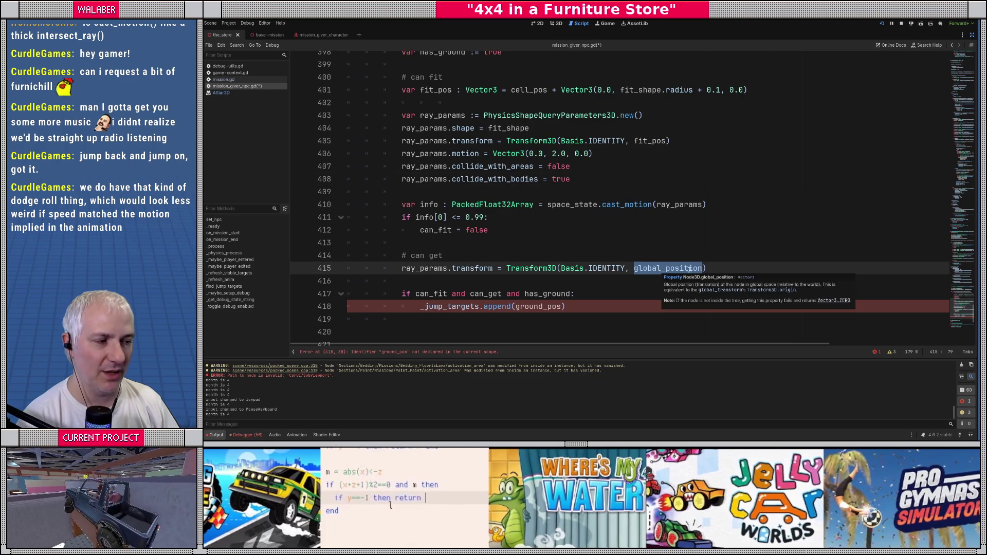
click(706, 268)
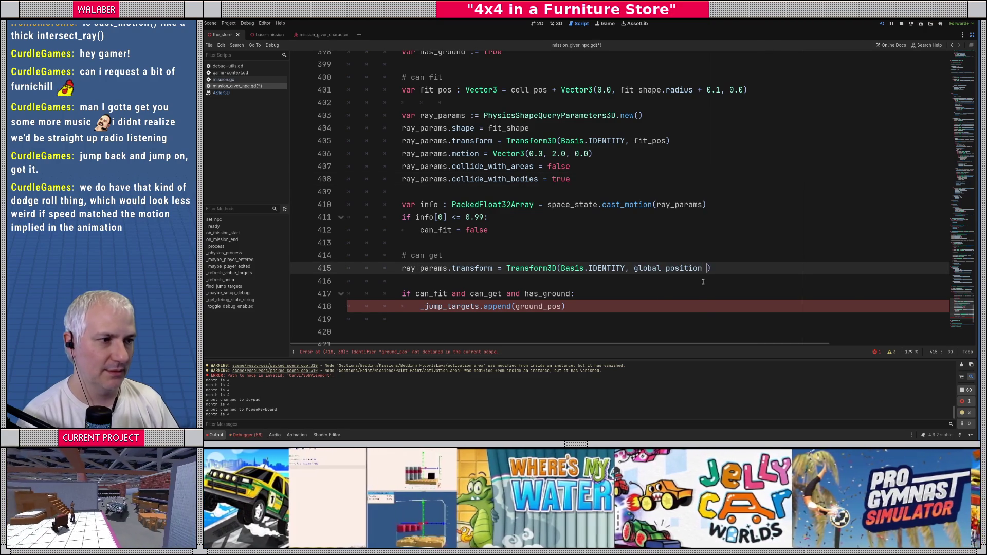
text(+ Vector3(0)
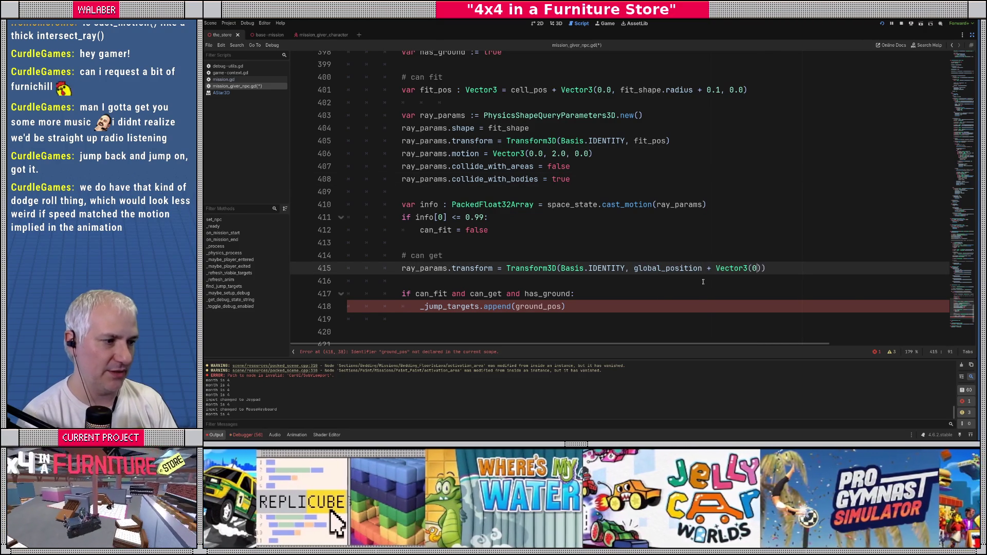
text(.0, fit)
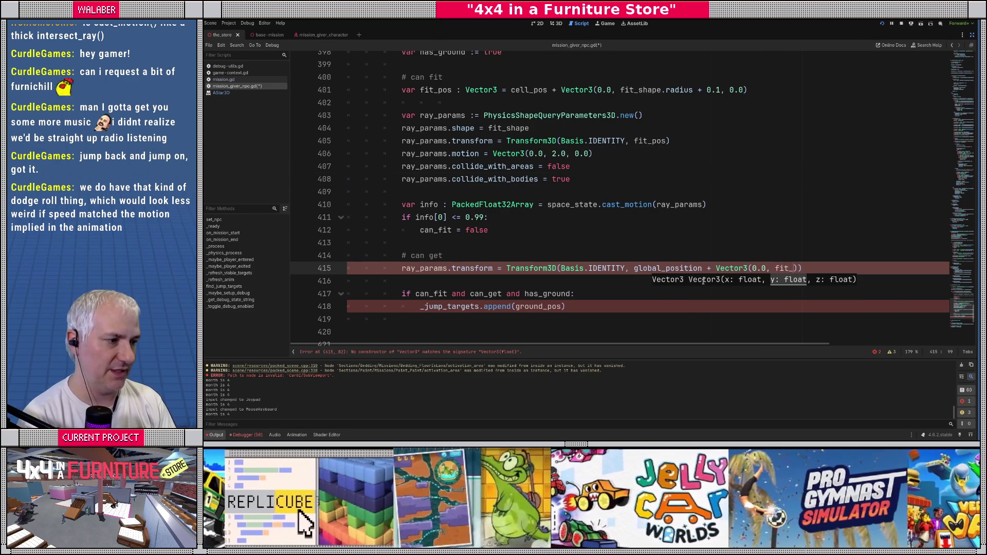
text(_shape.radius + 0.1)
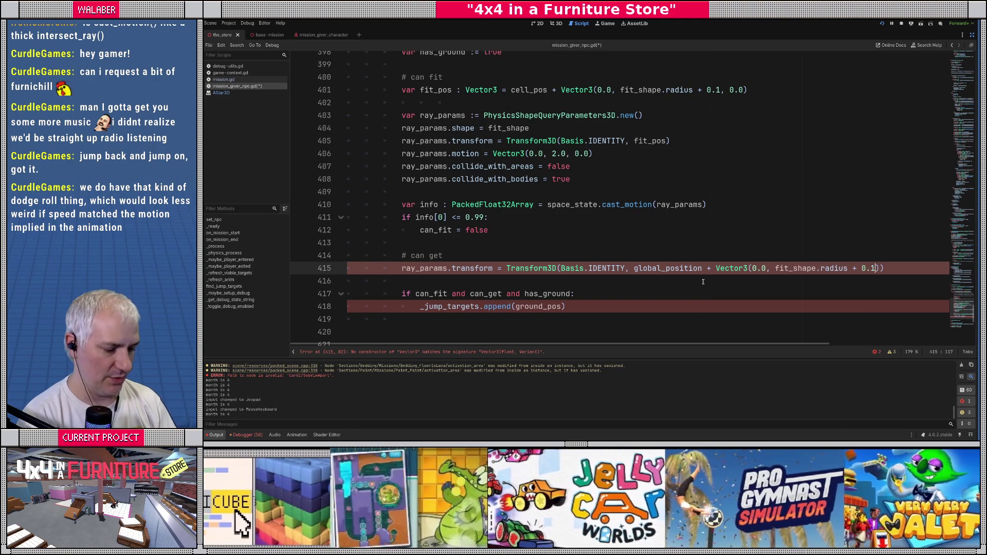
text(, 0.0)))
key(Return)
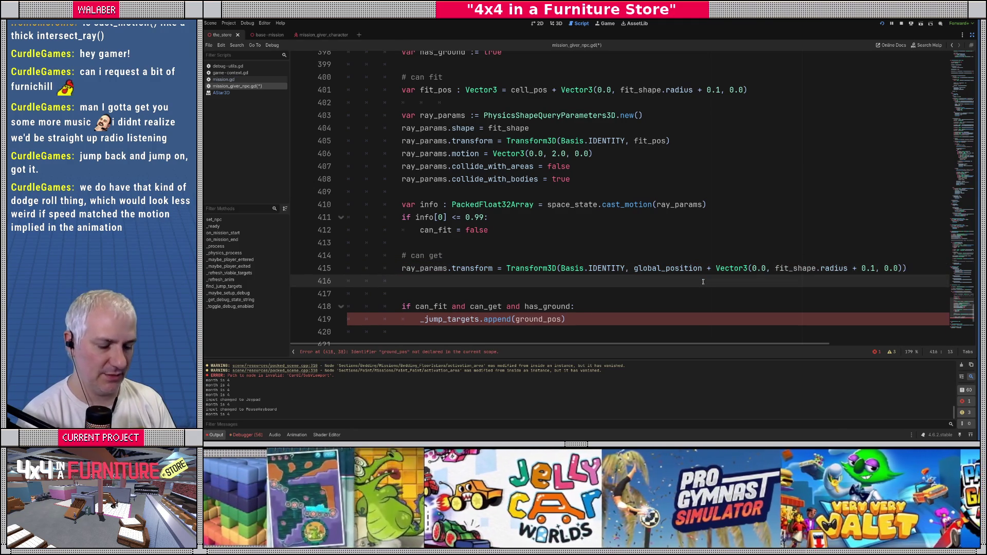
Set ray_params.motion to cell_pos - global_position
text(ray_params.motion )
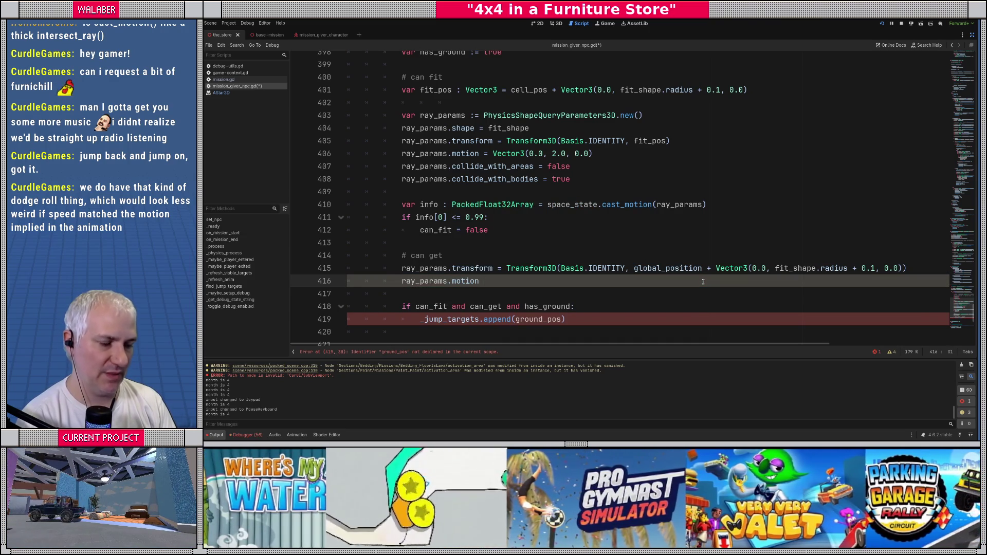
text(= ()
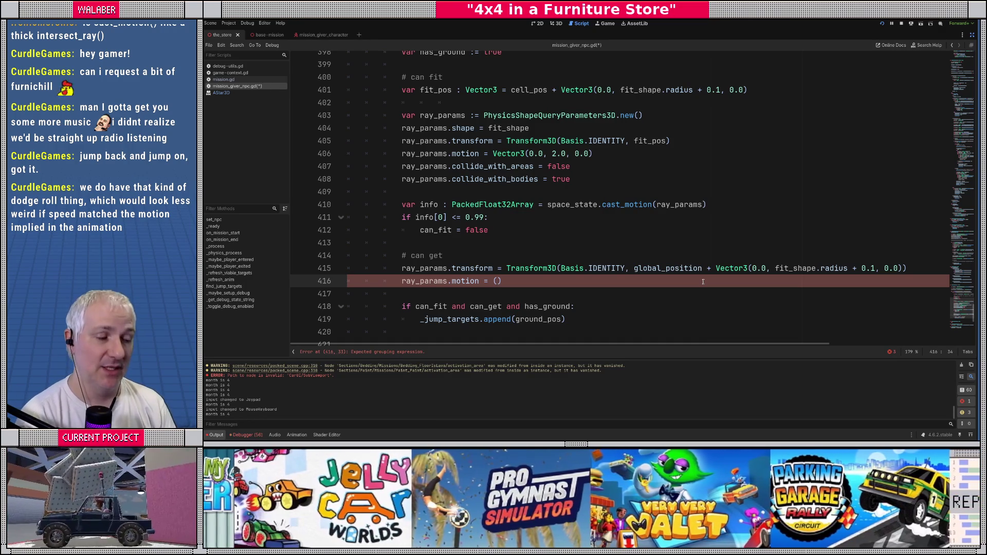
text(cell_pos - )
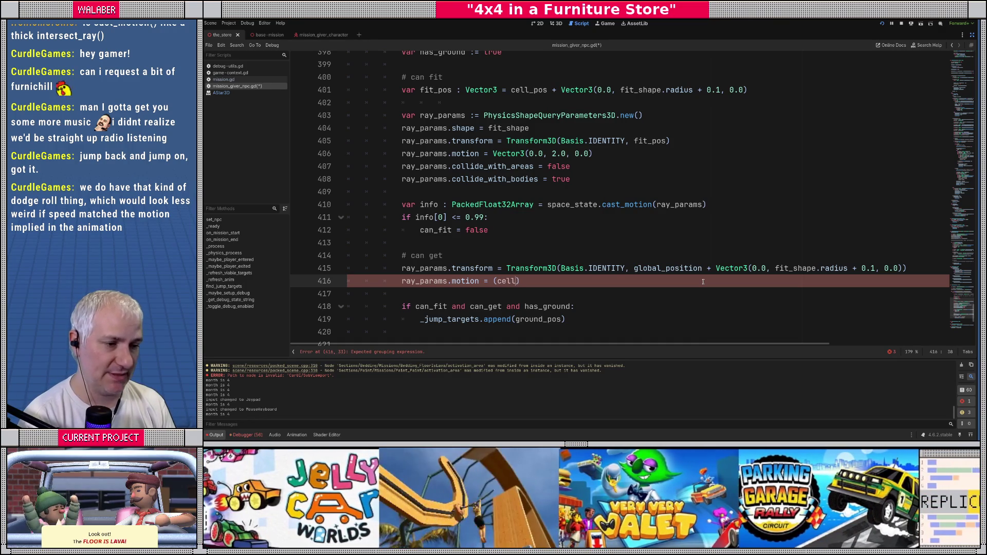
text(globa)
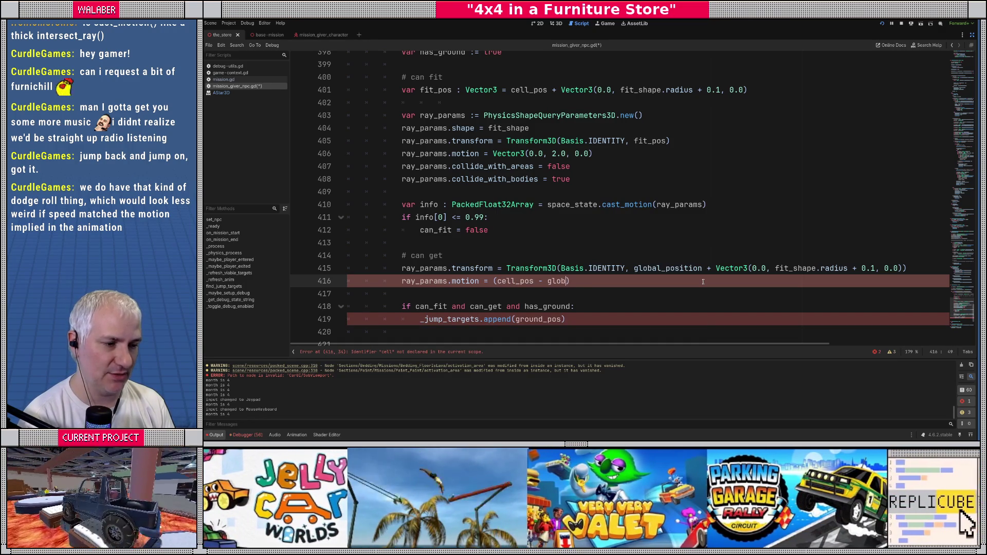
key(Down)
key(Return)
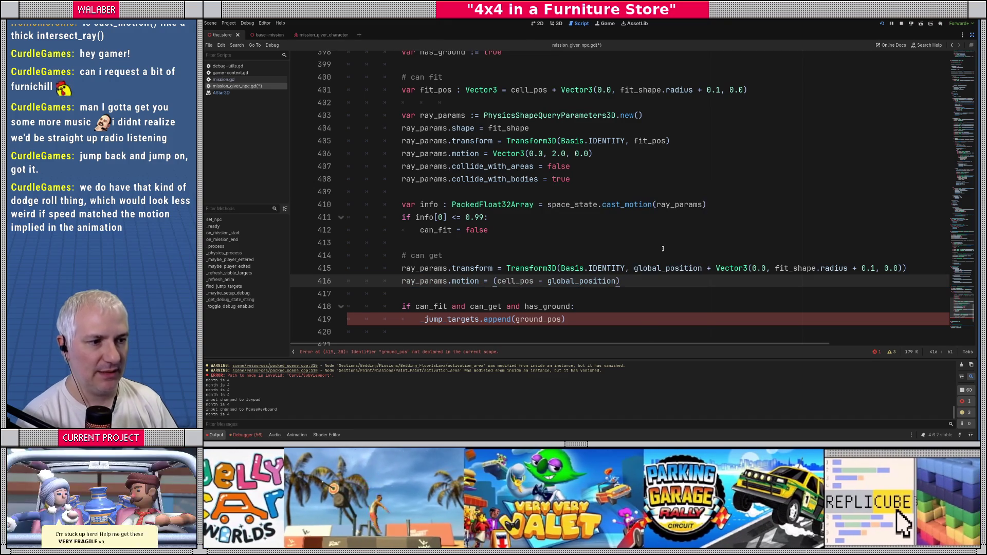
Copy the cast_motion call below the motion line, reusing info without its type annotation
scroll(626, 237, down, 1)
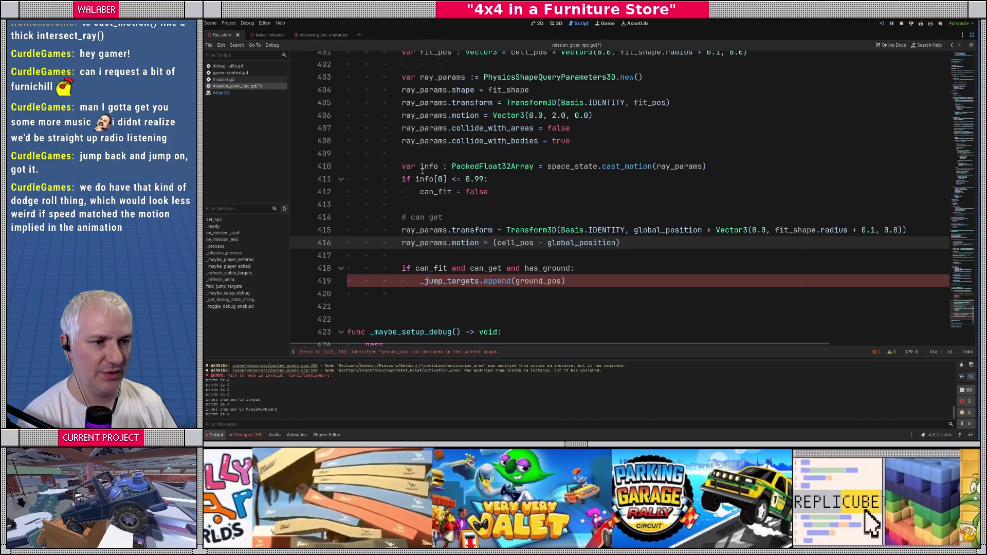
drag(421, 166, 708, 167)
key(ctrl+c)
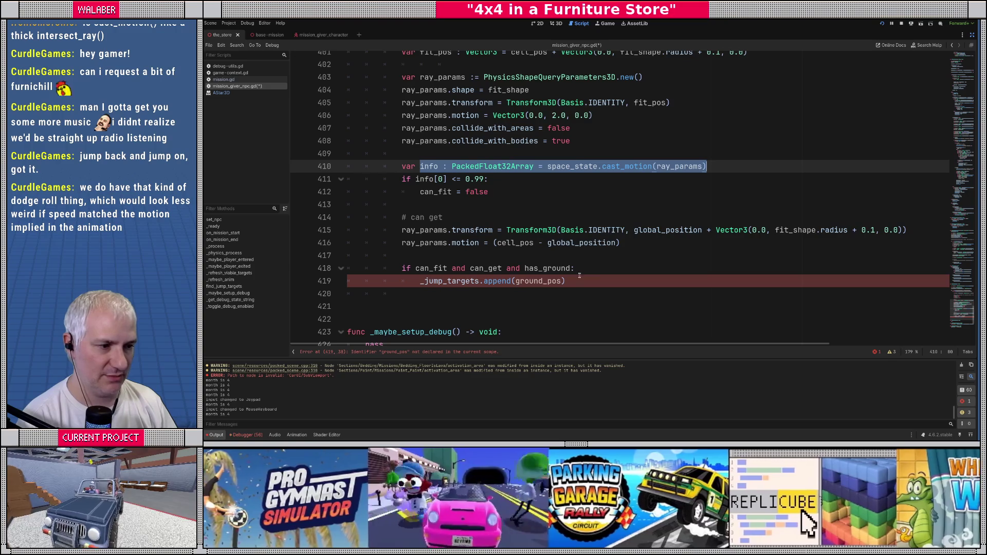
click(580, 255)
key(Return)
key(Return)
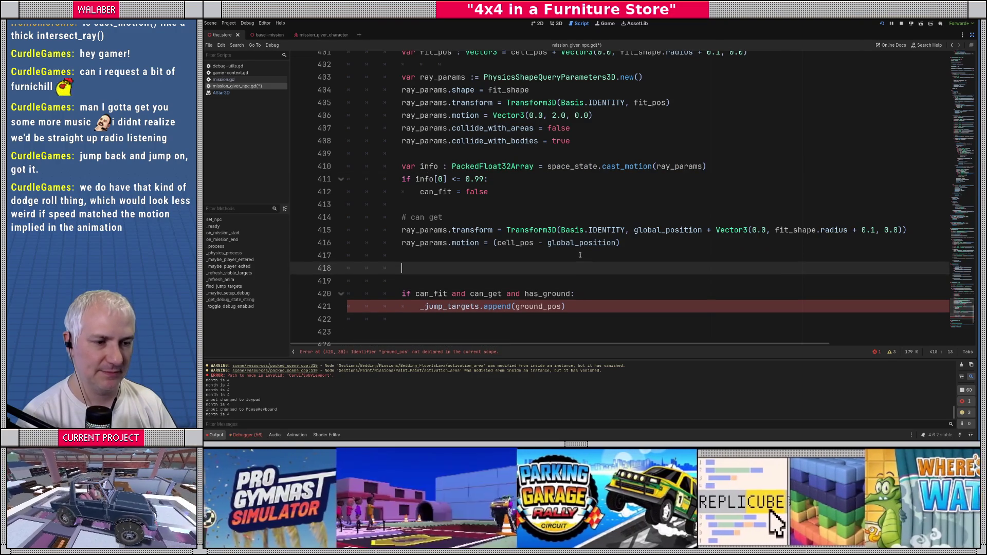
key(Up)
key(Up)
key(ctrl+v)
double_click(471, 256)
key(BackSpace)
key(BackSpace)
key(BackSpace)
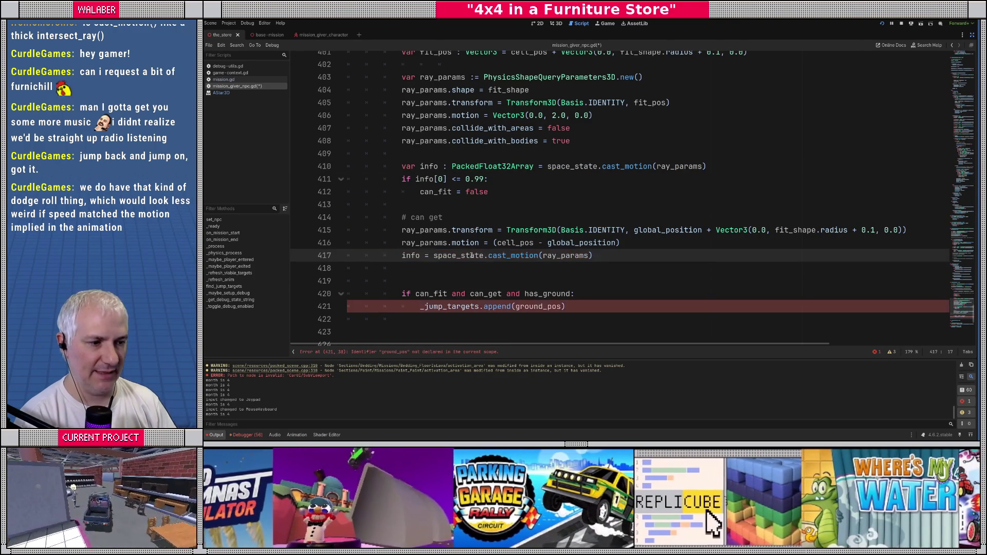
Add 'if info[0] <= 0.99:' setting can_get = false
key(Return)
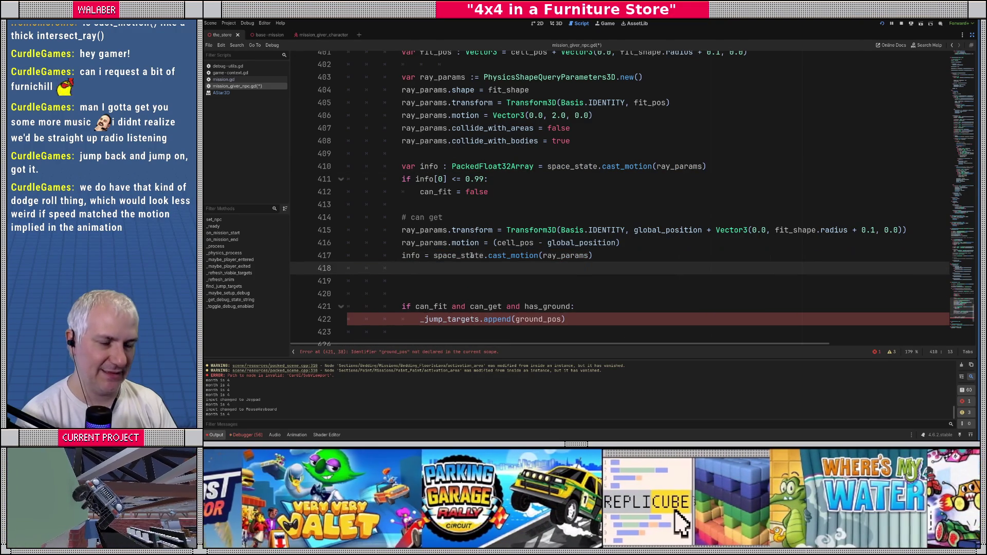
text(if inf)
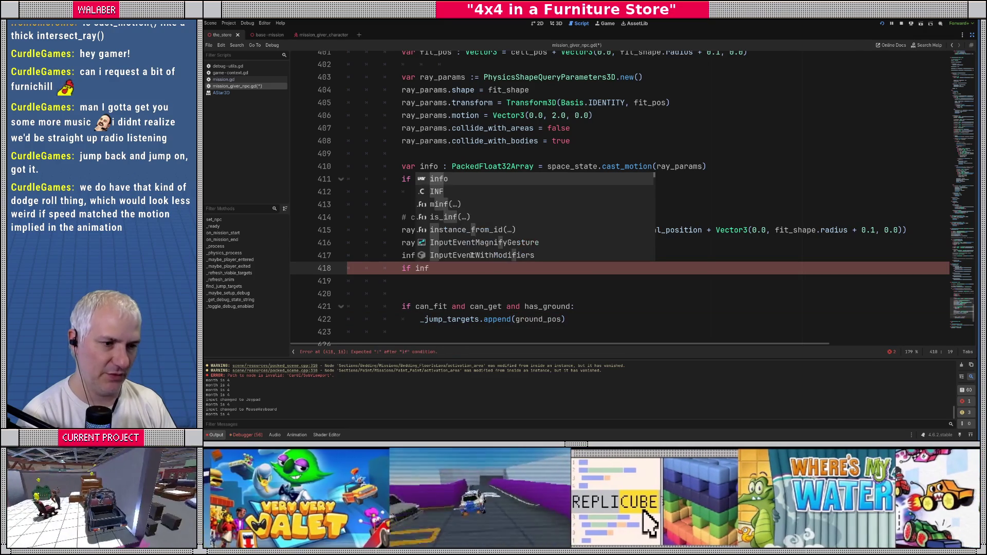
text(o[0] )
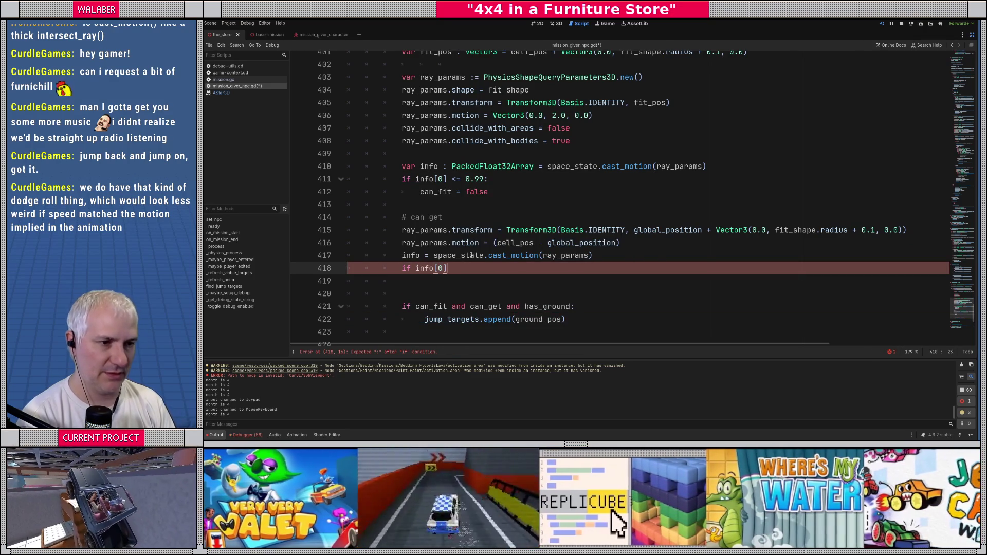
text(<= 0.8)
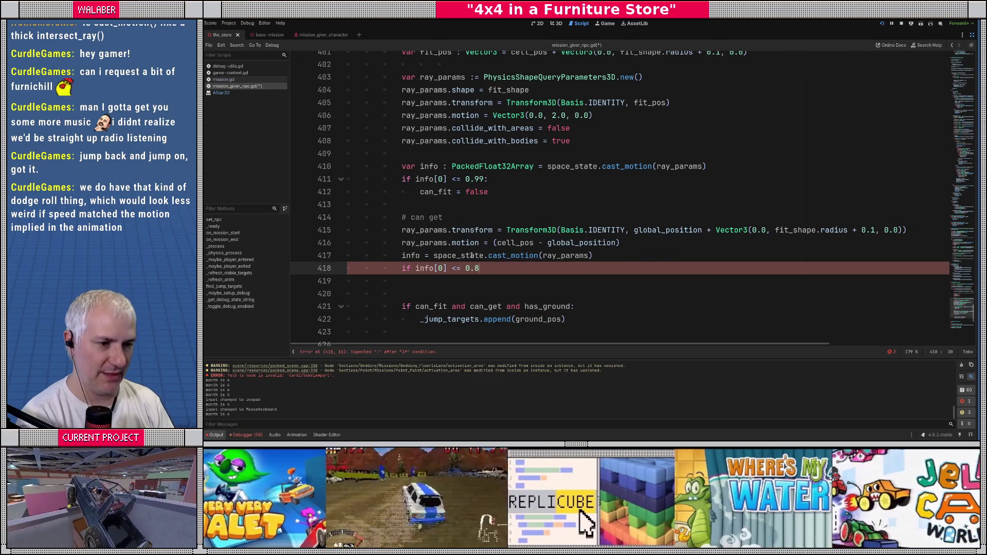
key(BackSpace)
text(99:)
key(Return)
text(can_get )
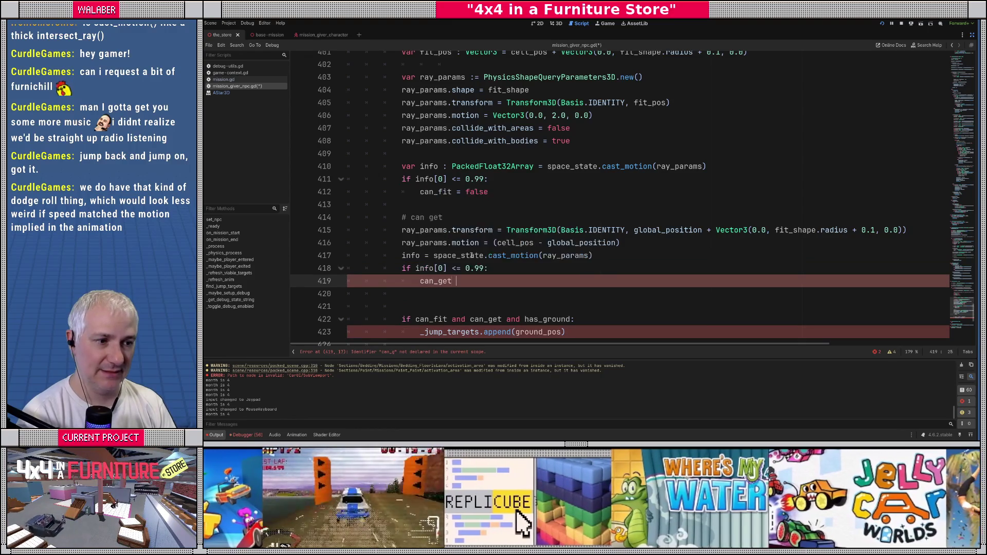
text(= false)
key(Return)
key(Return)
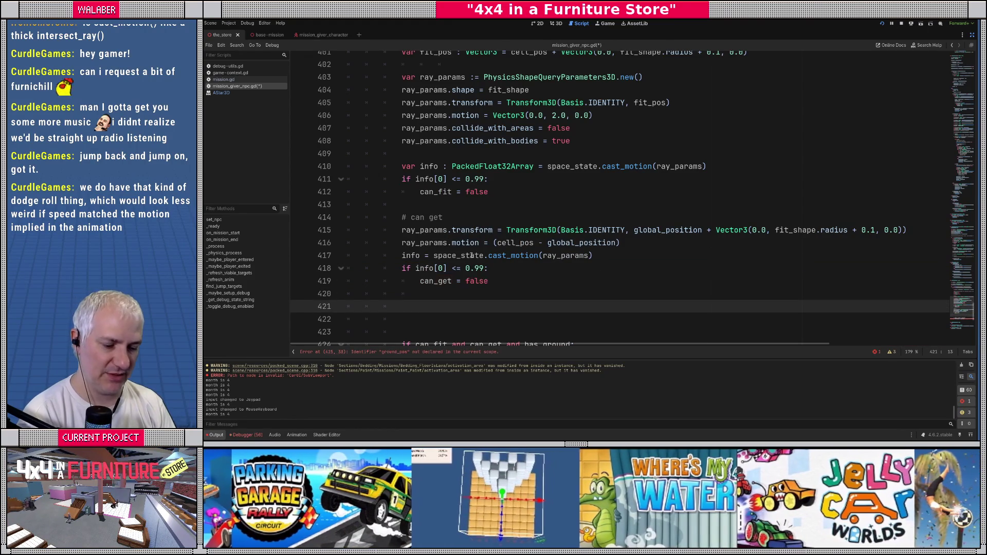
key(Down)
Under a '# ground check' comment, declare ground_ray := PhysicsRayQueryParameters3D.new()
text(# ground checkl)
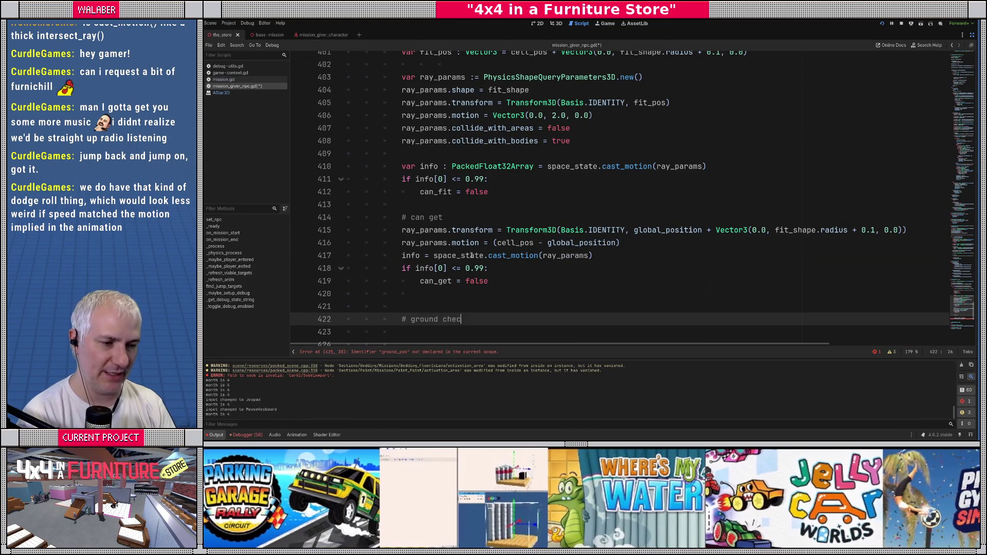
key(BackSpace)
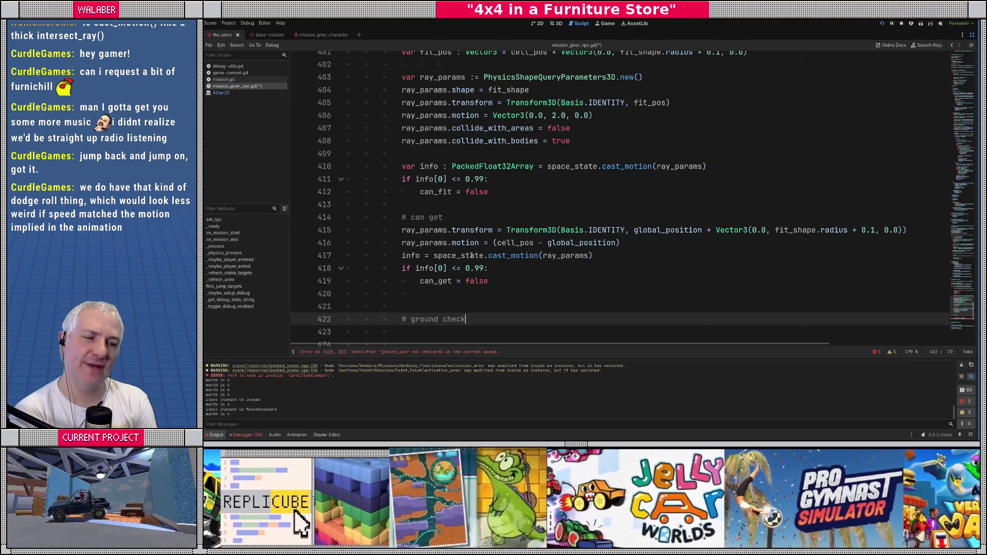
key(Return)
text(var)
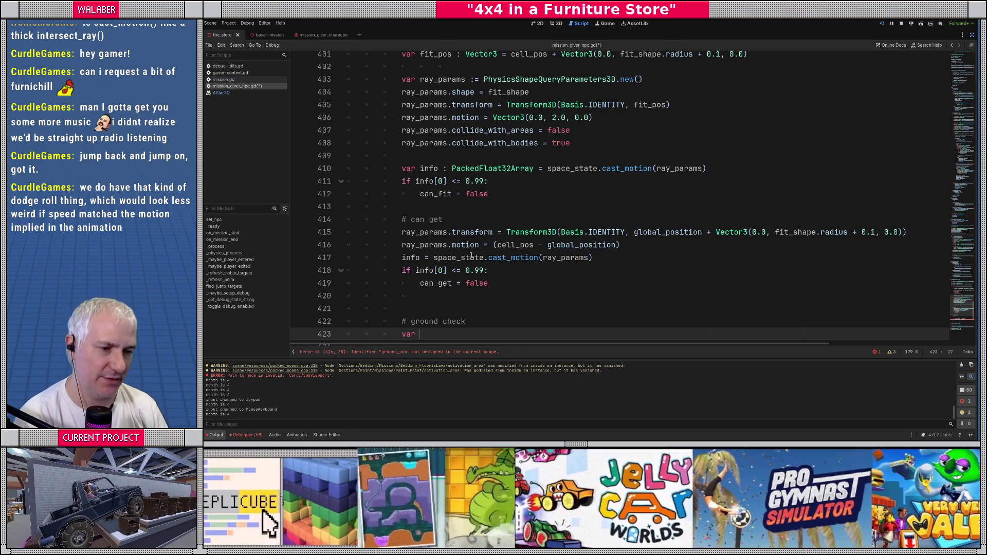
scroll(493, 239, down, 1)
text(ground_ra)
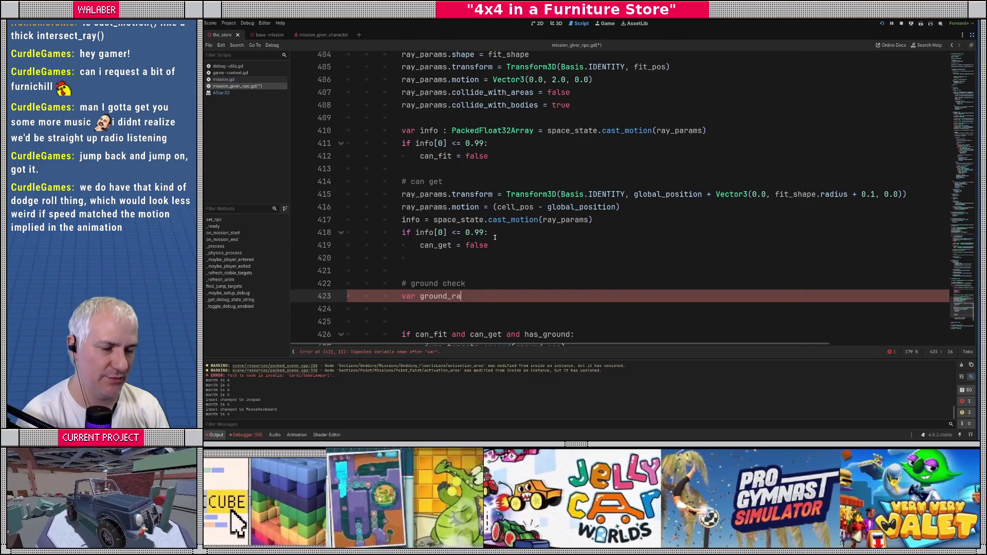
text(y :=)
scroll(495, 206, up, 2)
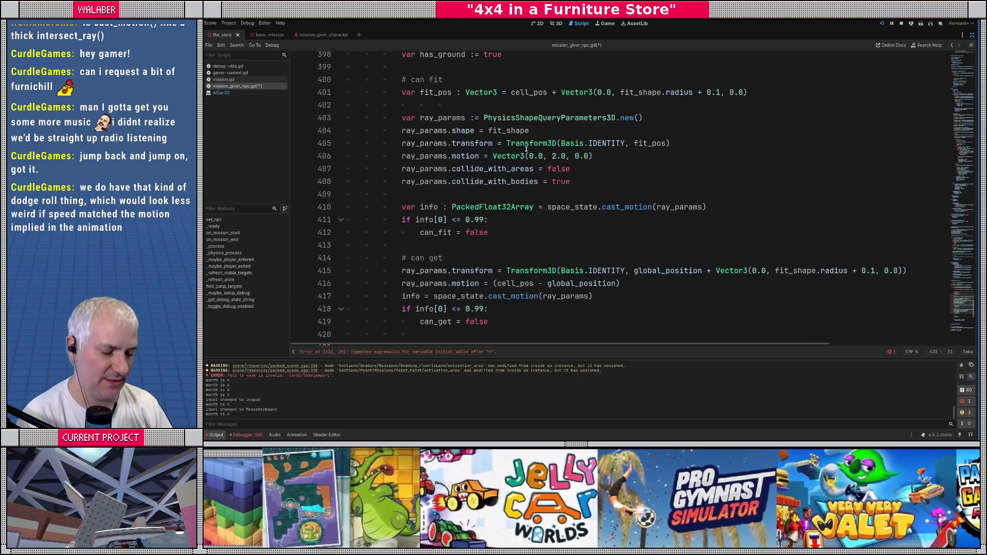
text(physicsra)
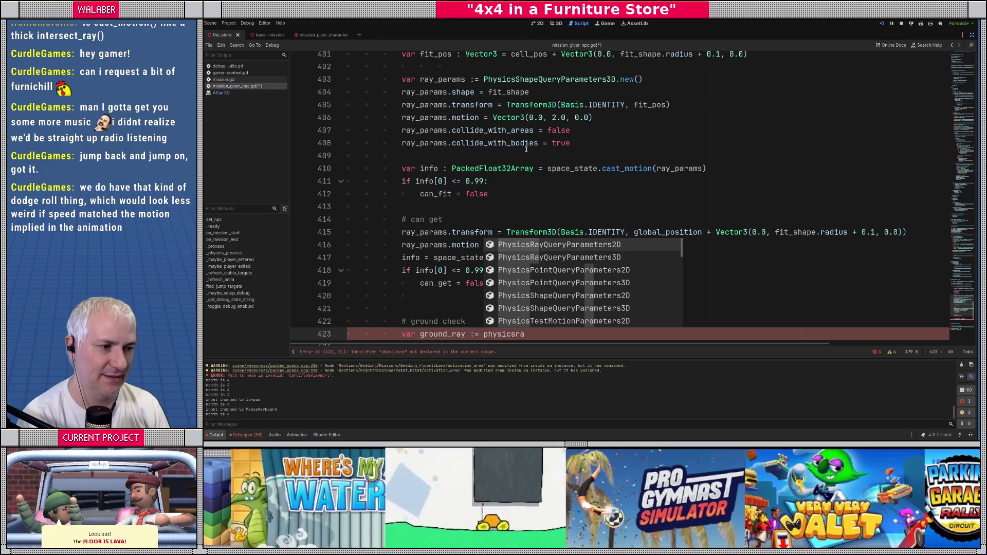
key(Down)
key(Return)
text(.new())
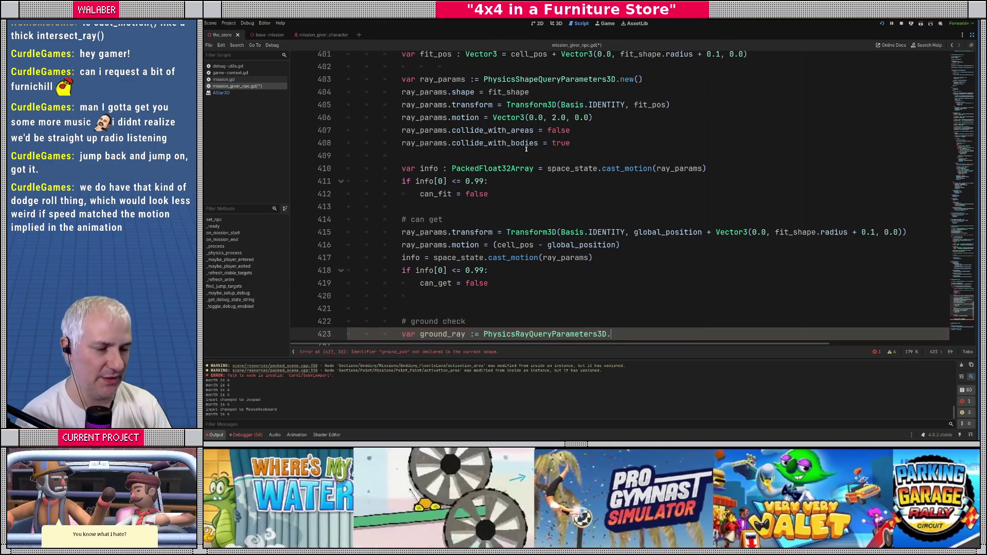
key(Return)
Set ground_ray.from to cell_pos + Vector3(0.0, 0.2, 0.0) and ground_ray.to to cell_pos + Vector3(0.0, -0.2, 0.0)
scroll(544, 149, down, 2)
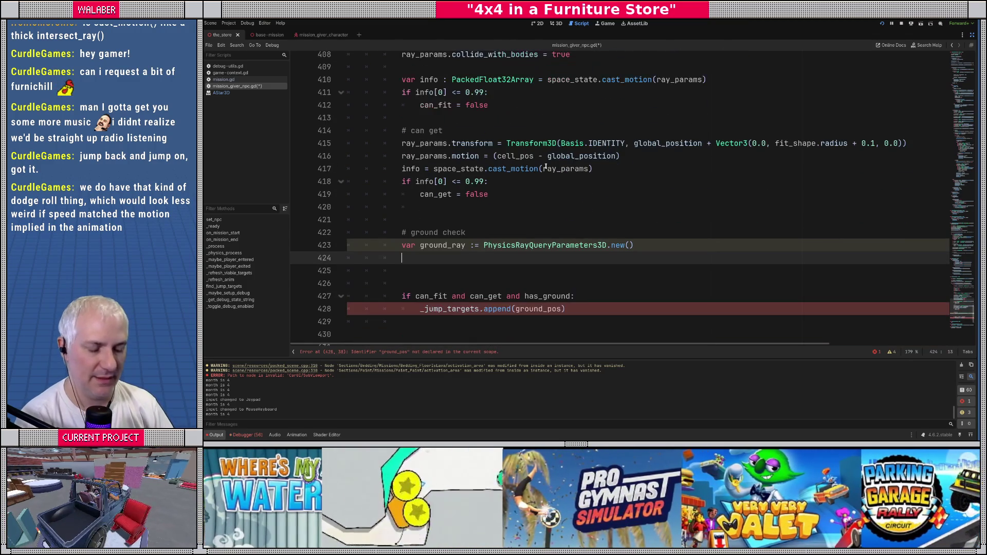
text(ground_ray.from )
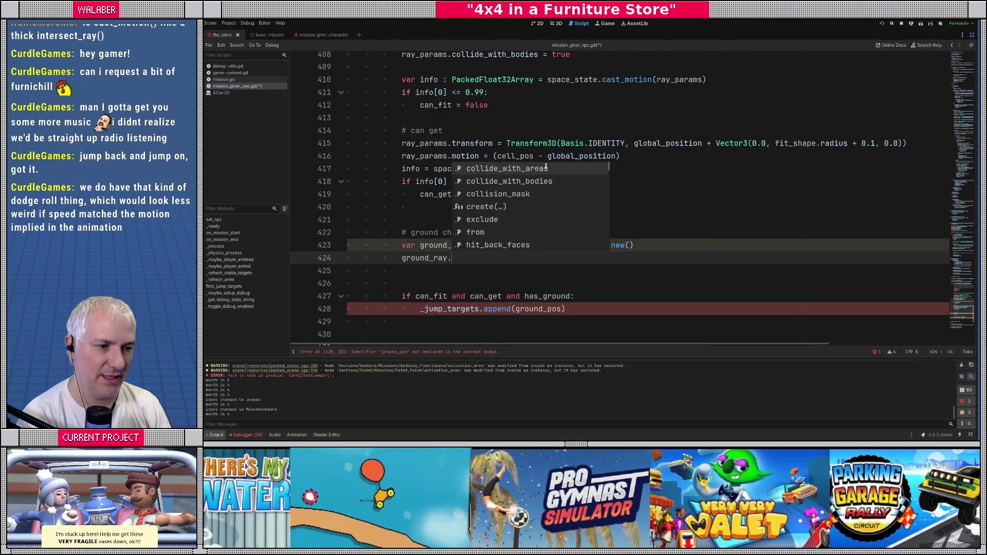
text(= cell)
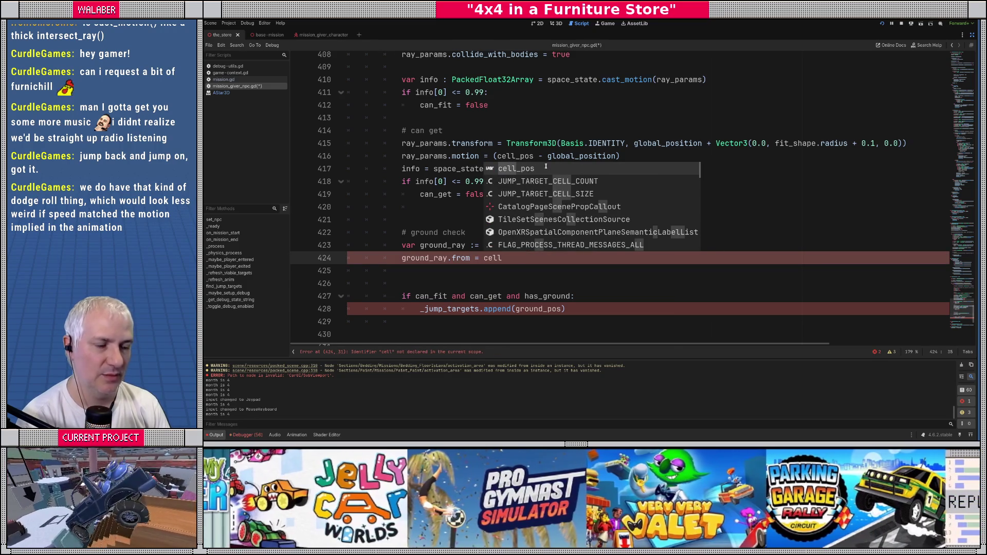
key(Return)
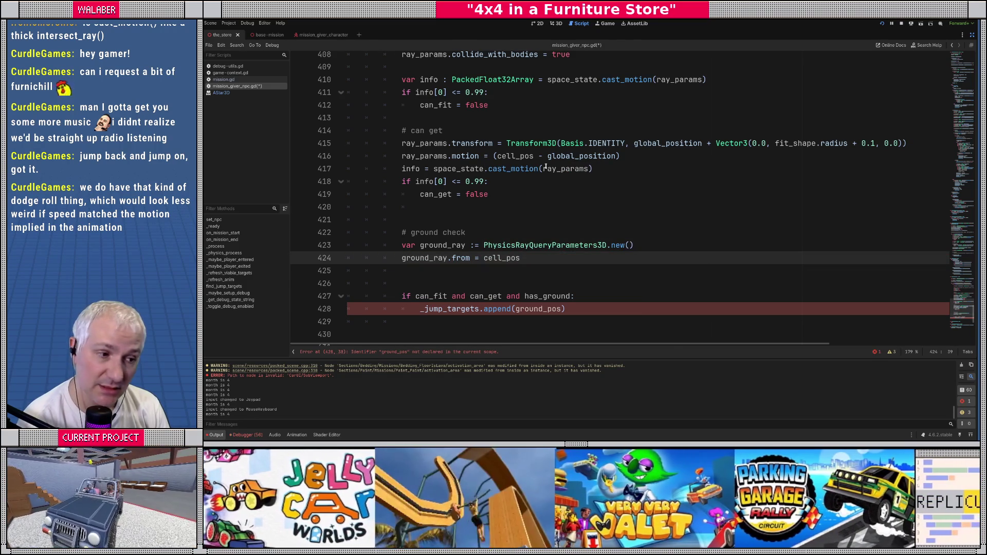
text( + )
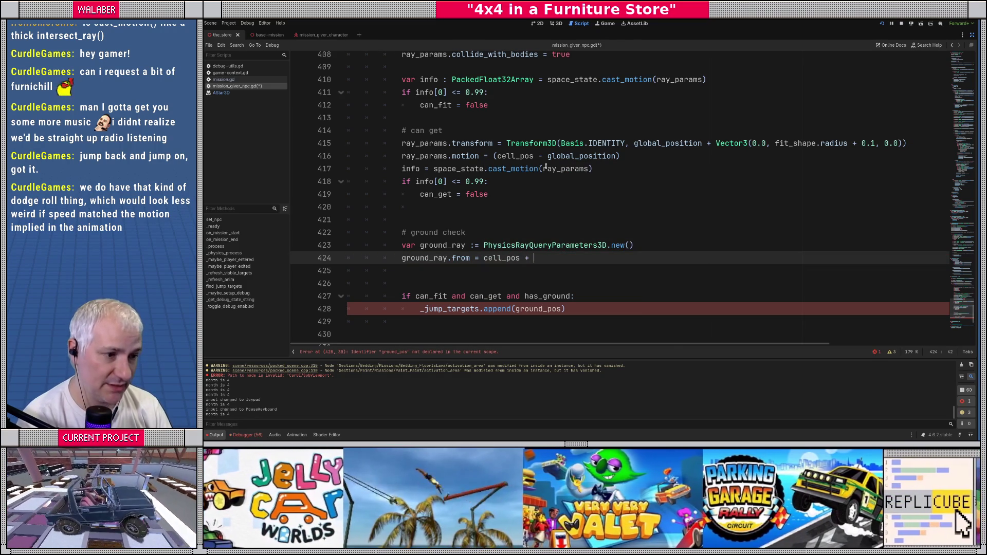
text(Vector3(0.0,)
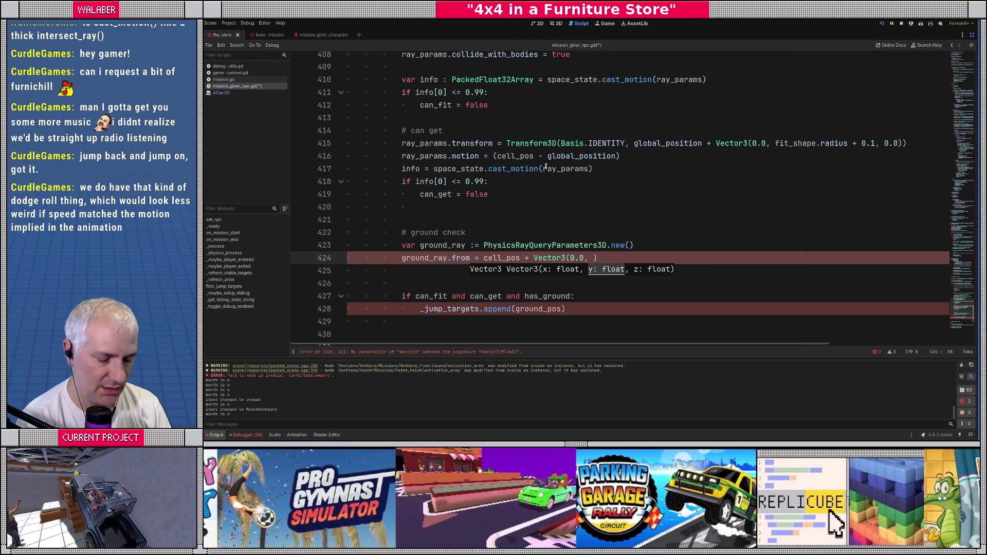
text( 0.2, 0.0))
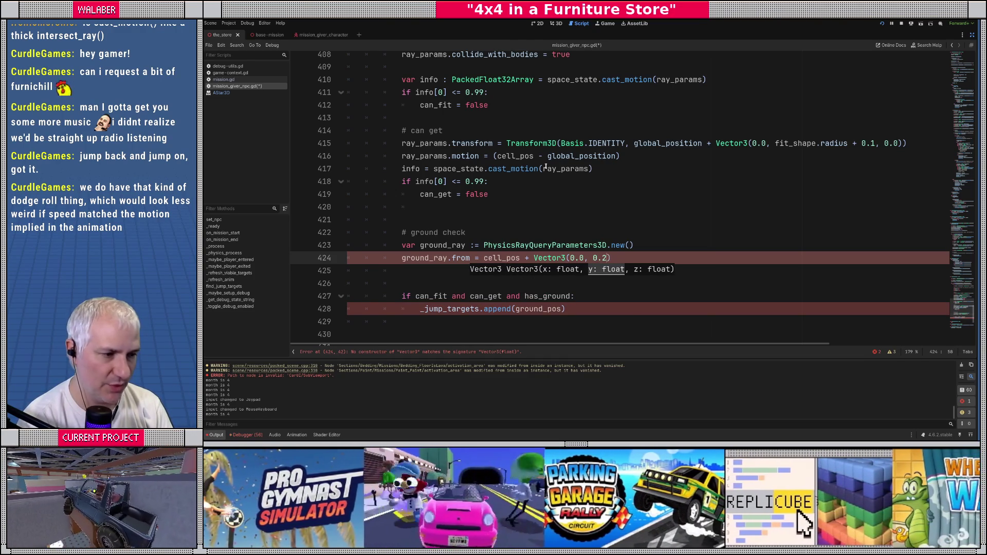
key(Return)
text(ground_ray.to = c)
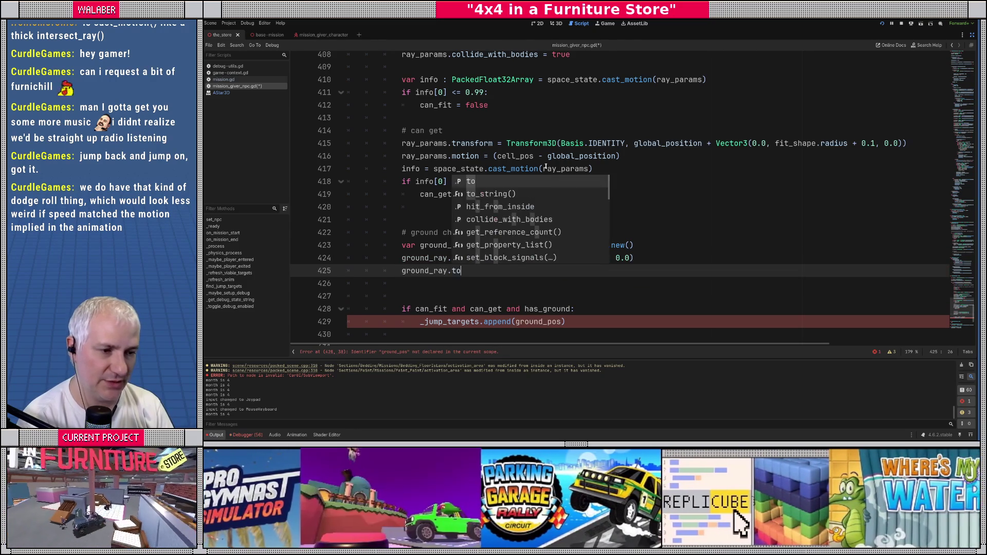
text(ell_)
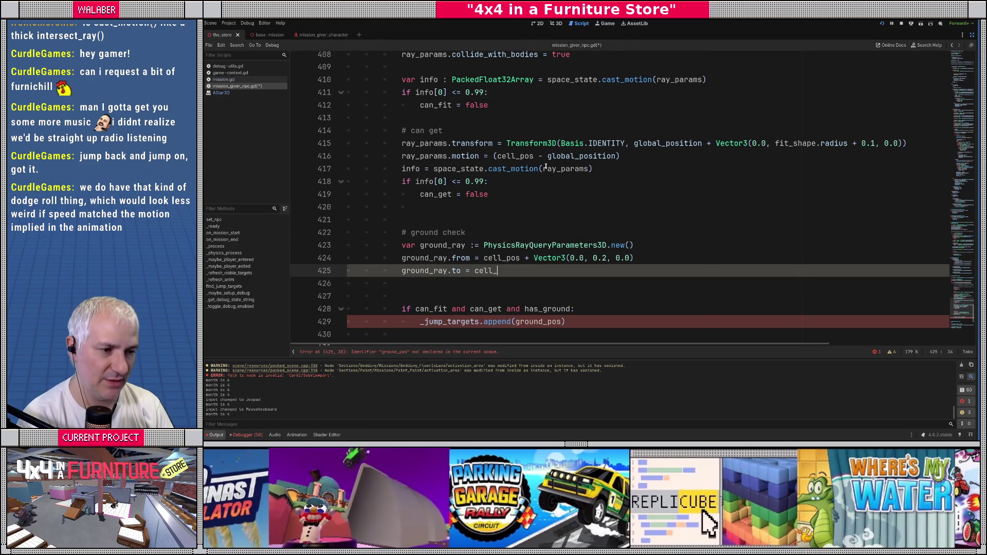
text(pos + Vectro)
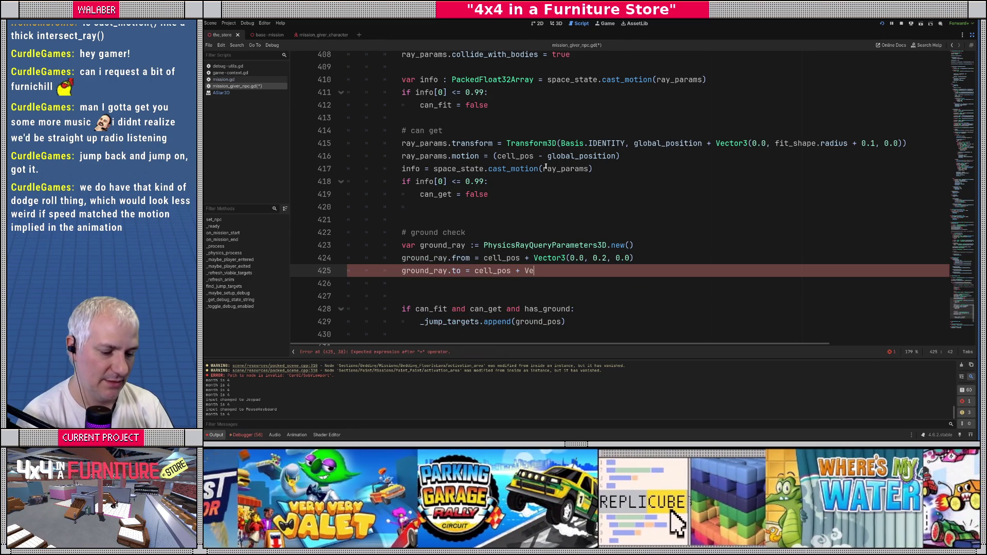
key(BackSpace)
key(BackSpace)
text(or3)
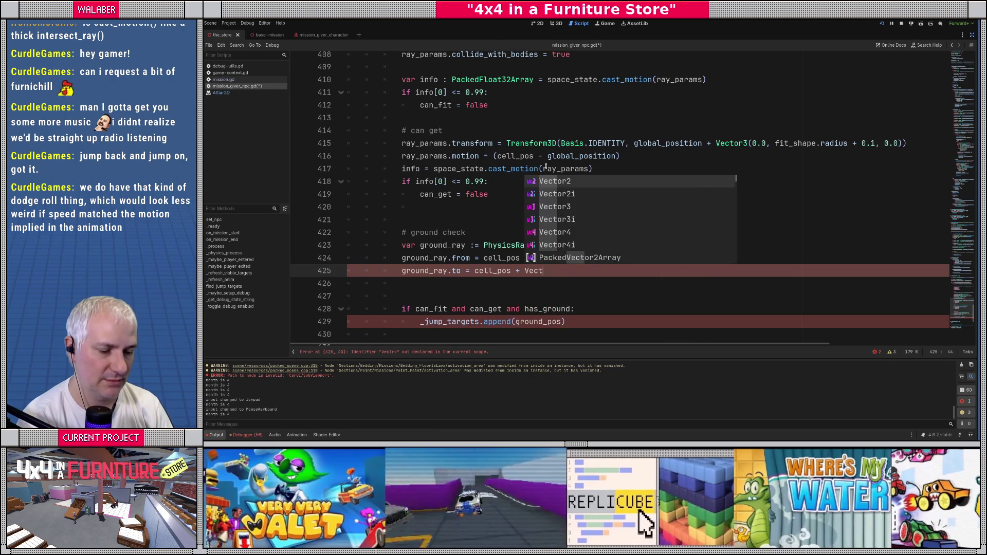
text((0.0, )
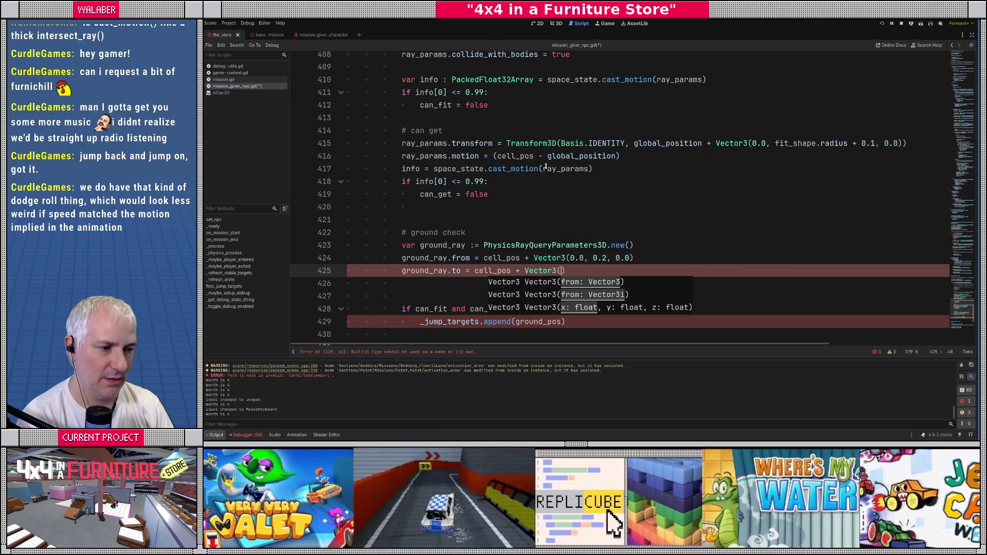
text(-0.2, )
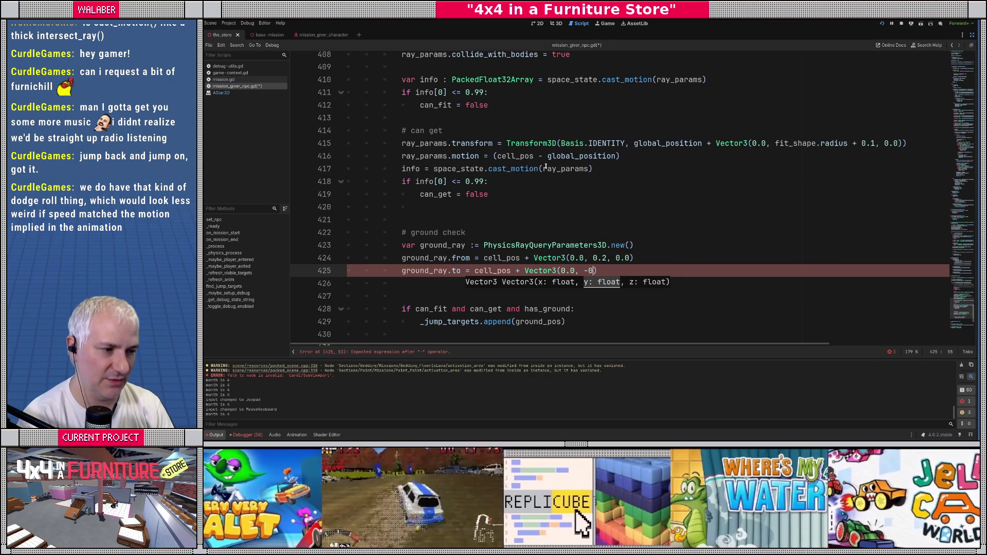
text(0.0))
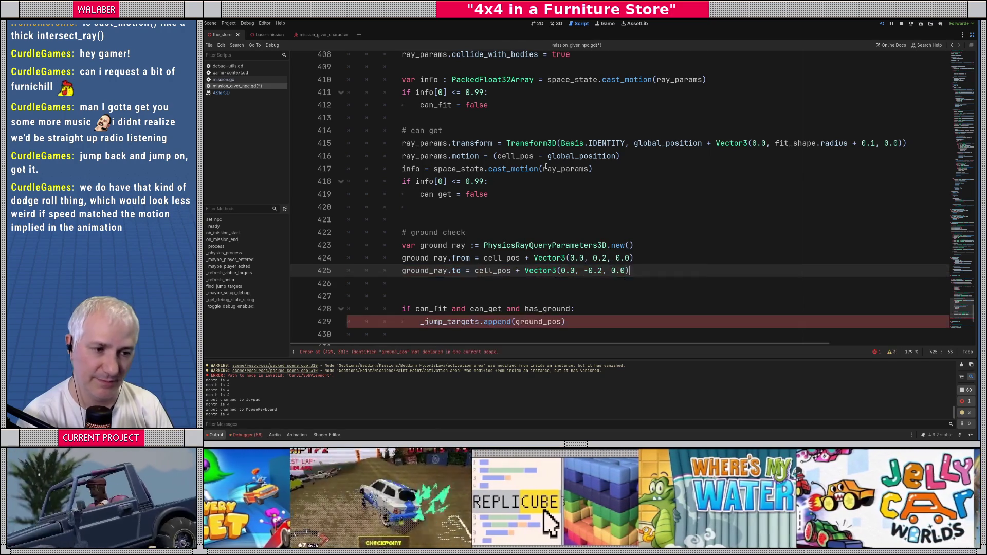
Add the call space_state.intersect_ray(ground_ray) and view the intersect_ray documentation
key(Return)
text(spa)
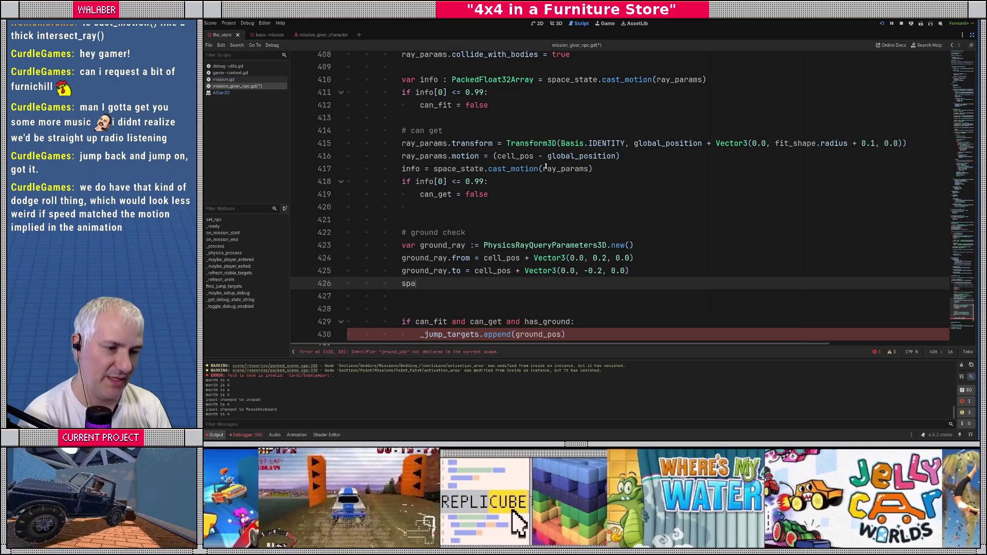
text(ce_state.ra)
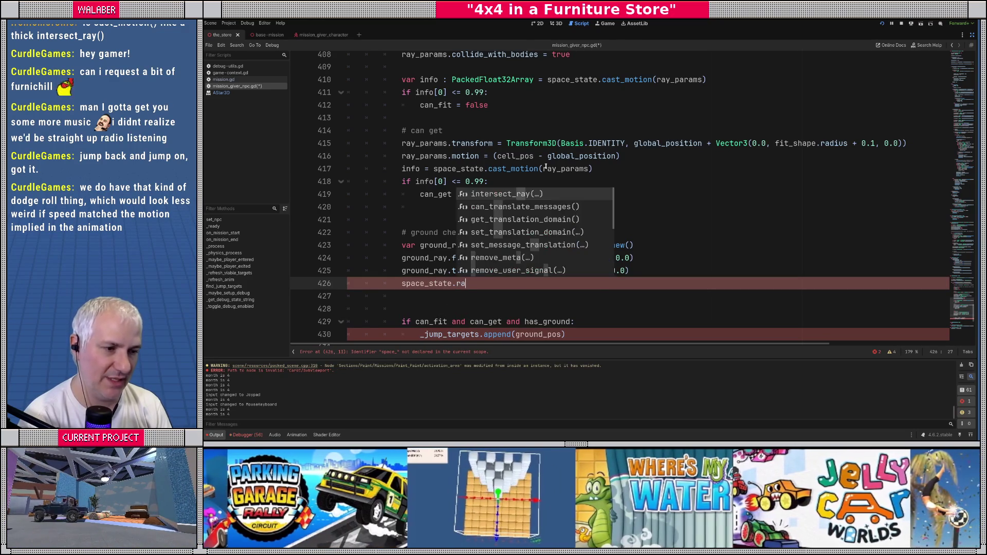
key(Return)
text(ground_ray)
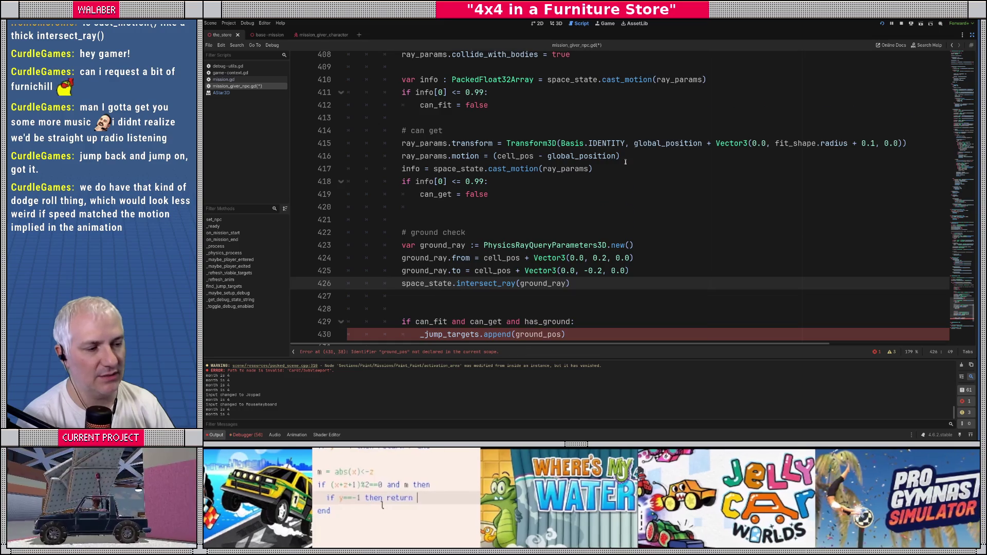
scroll(596, 181, down, 2)
click(574, 207)
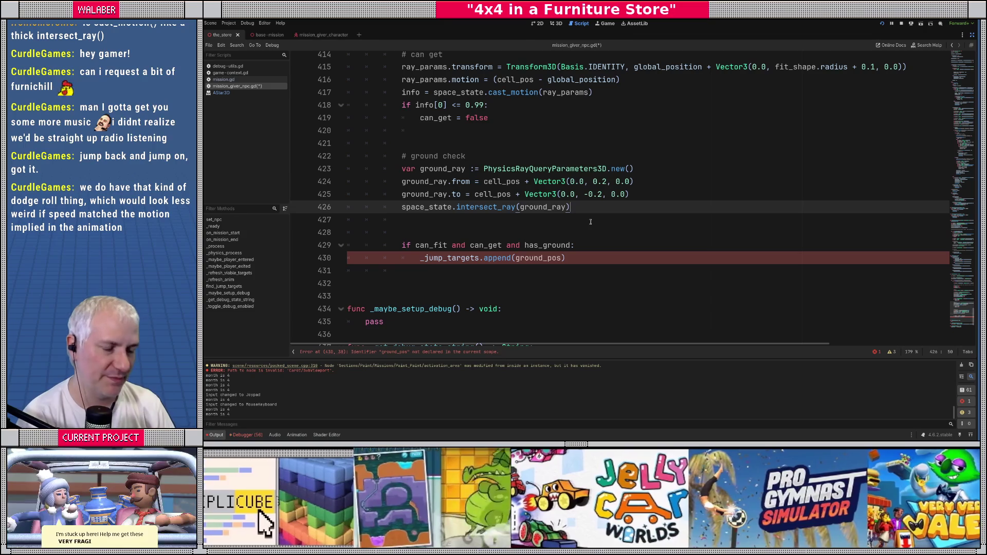
ctrl+click(485, 210)
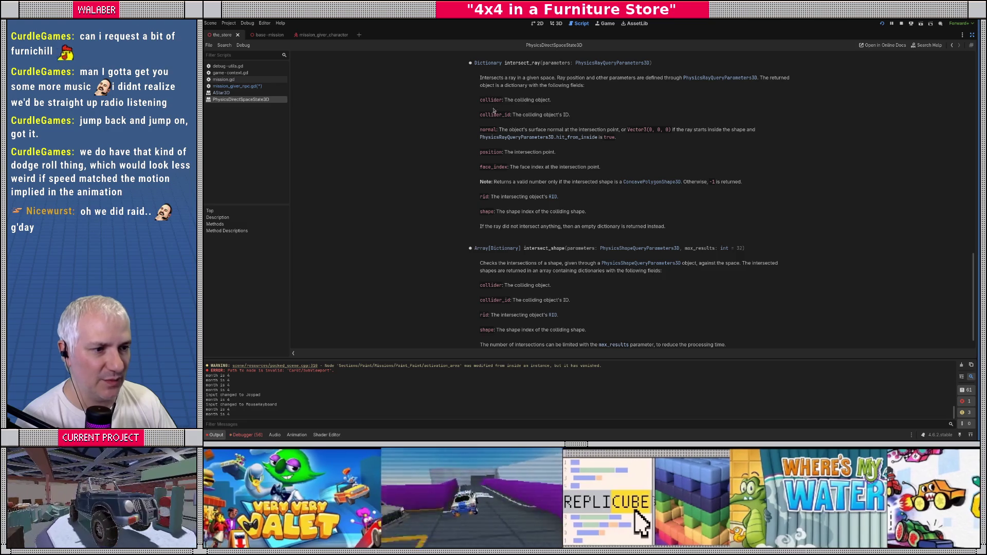
key(alt+Left)
click(404, 217)
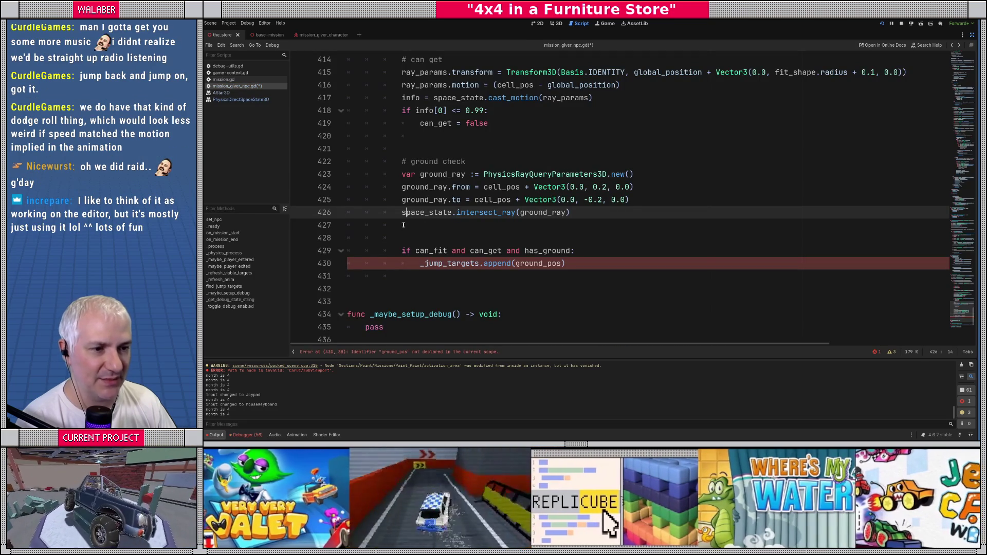
Prefix the intersect_ray call with 'var ground_hit : Dictionary =' and start a new line
text(var ground_h)
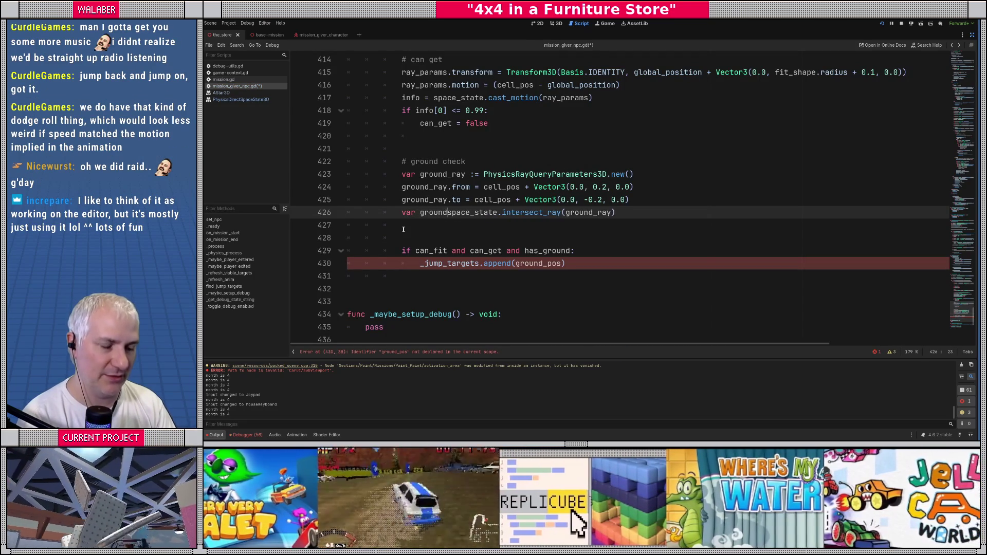
text(it : Dictionar)
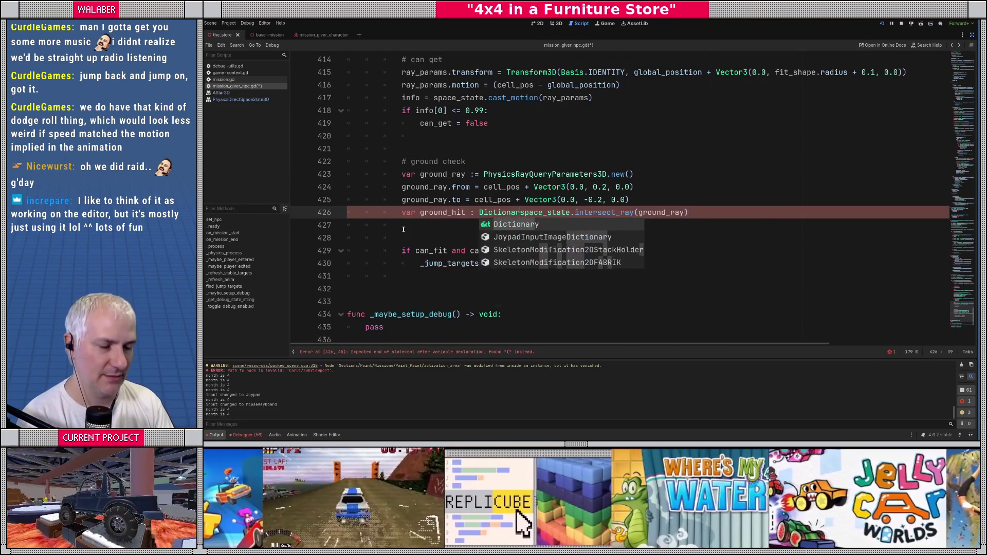
key(Return)
text(=)
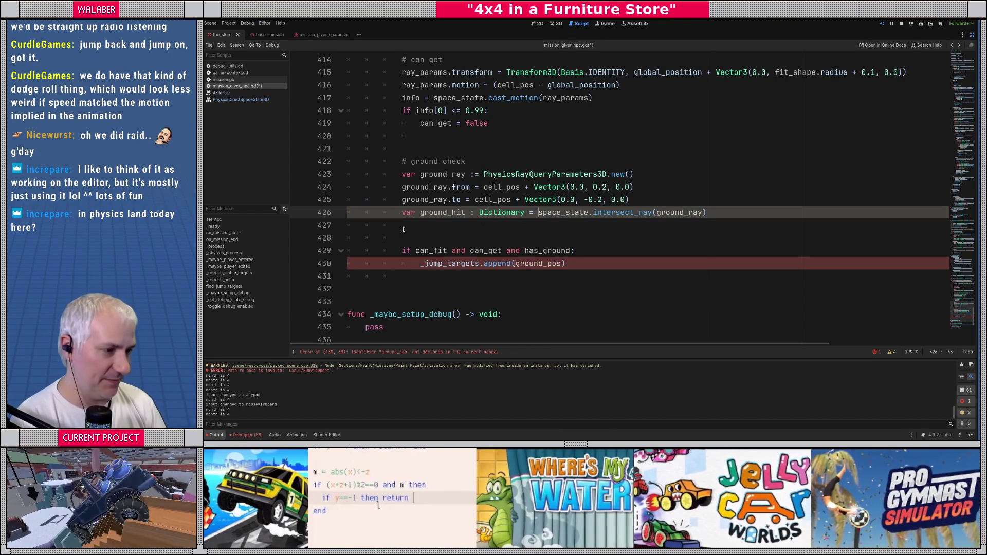
key(Return)
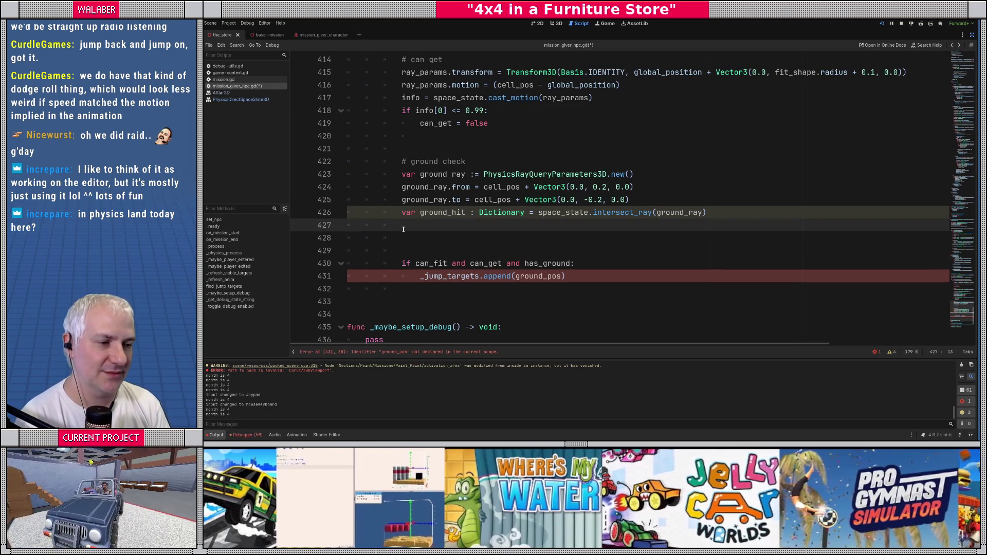
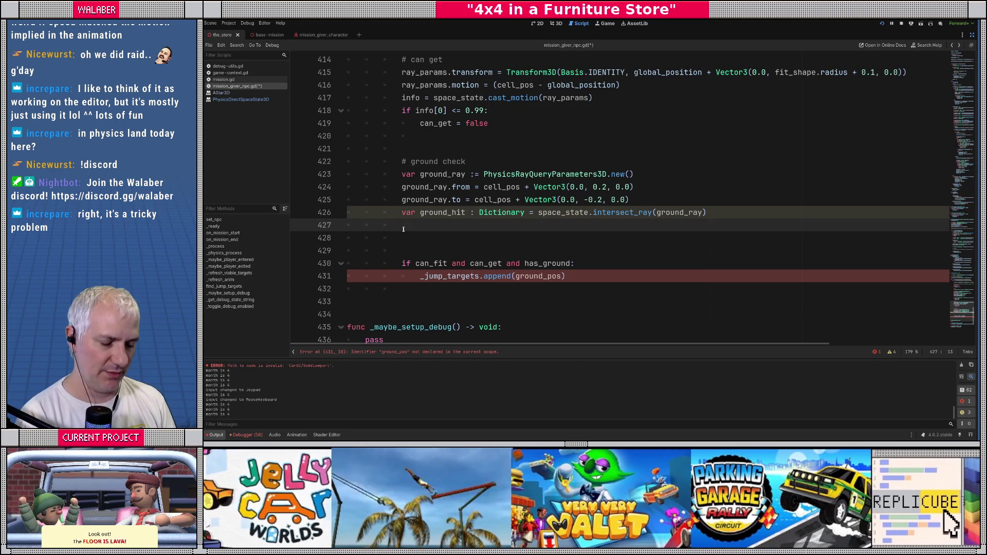
Add an 'if ground_hit.is_empty(): has_ground = false' check after the ground raycast
text(if groun_)
key(Return)
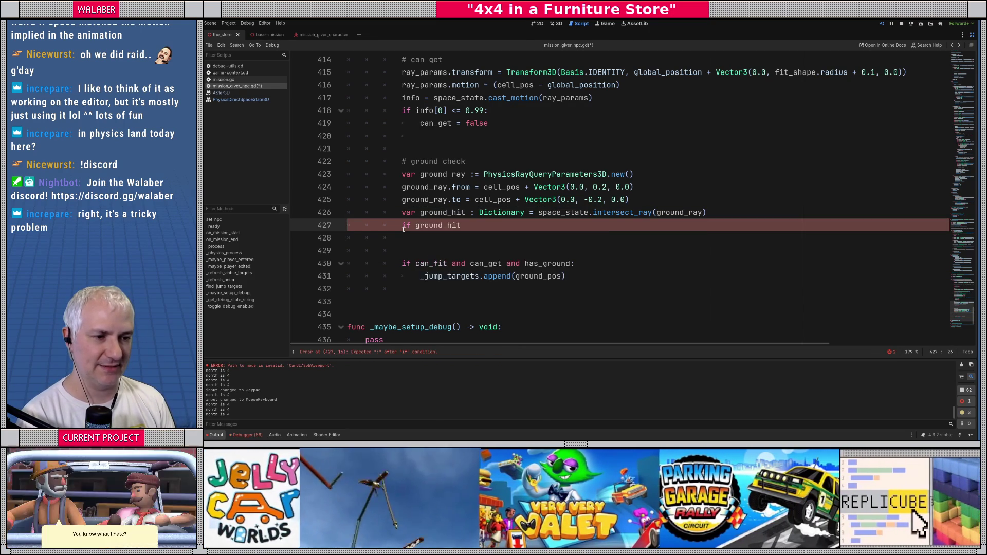
text(.is_e)
key(Return)
text(:)
key(Return)
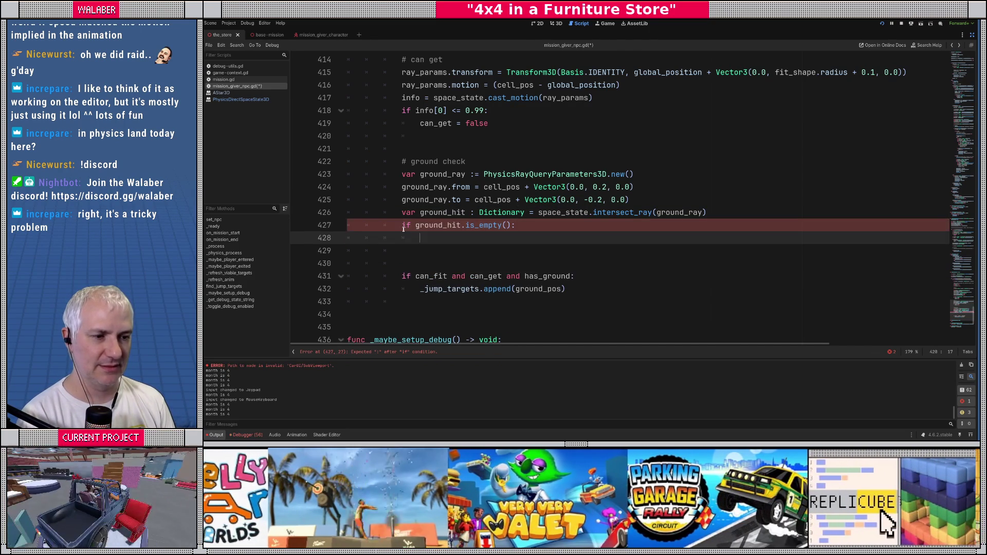
text(has_)
key(Return)
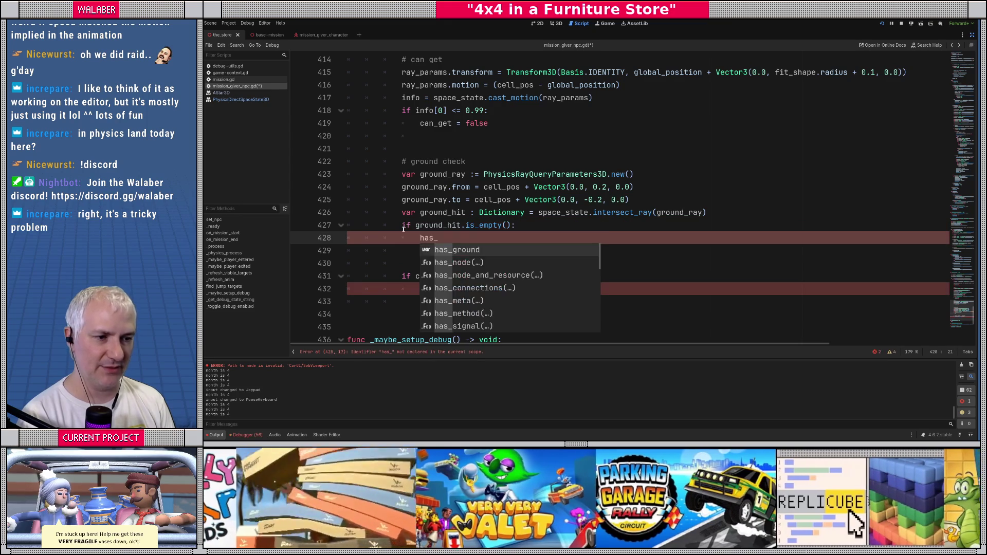
text(ground = false)
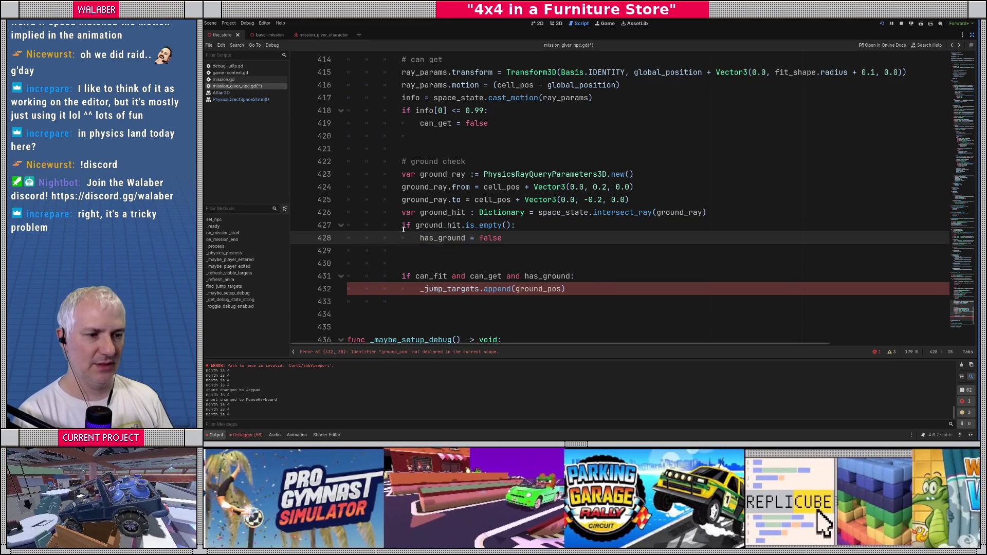
key(Delete)
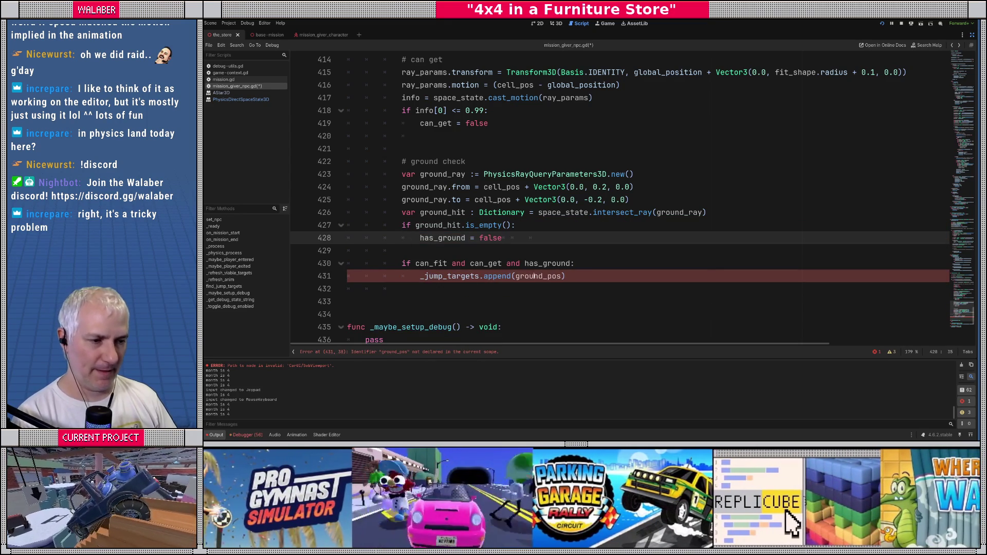
Append cell_pos instead of ground_pos as the jump target, and save the script
double_click(531, 276)
text(cell_)
key(Return)
click(492, 246)
key(ctrl+s)
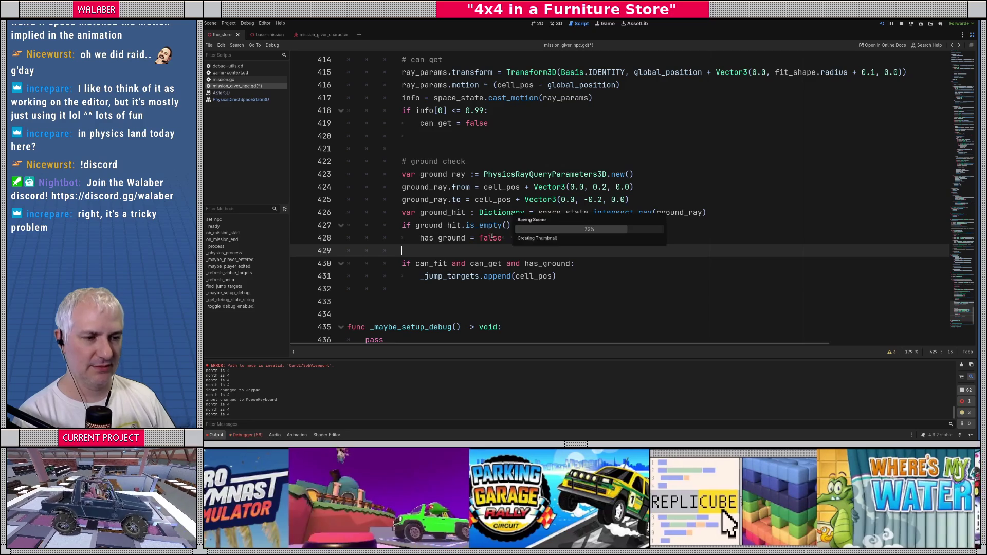
click(494, 149)
scroll(497, 177, up, 7)
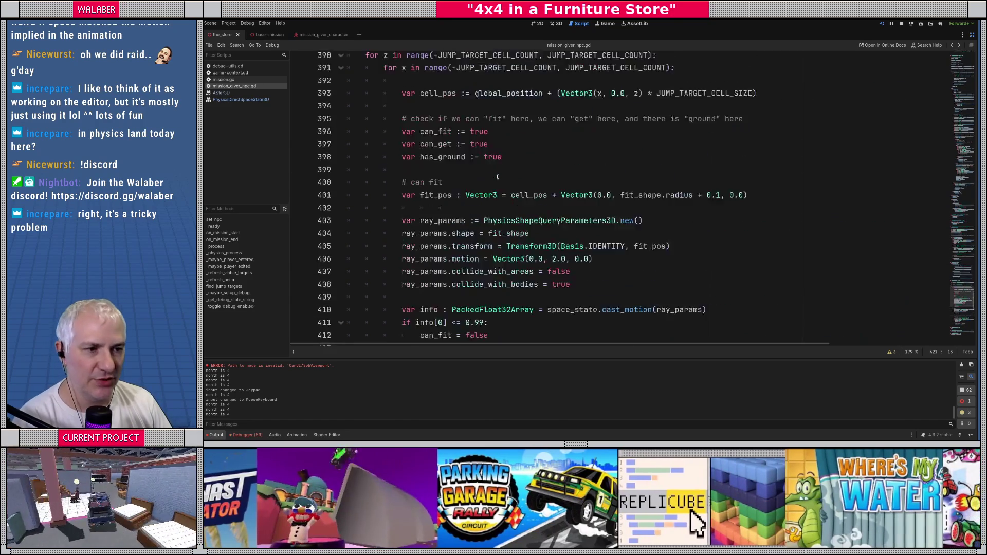
scroll(497, 177, up, 3)
drag(387, 126, 549, 164)
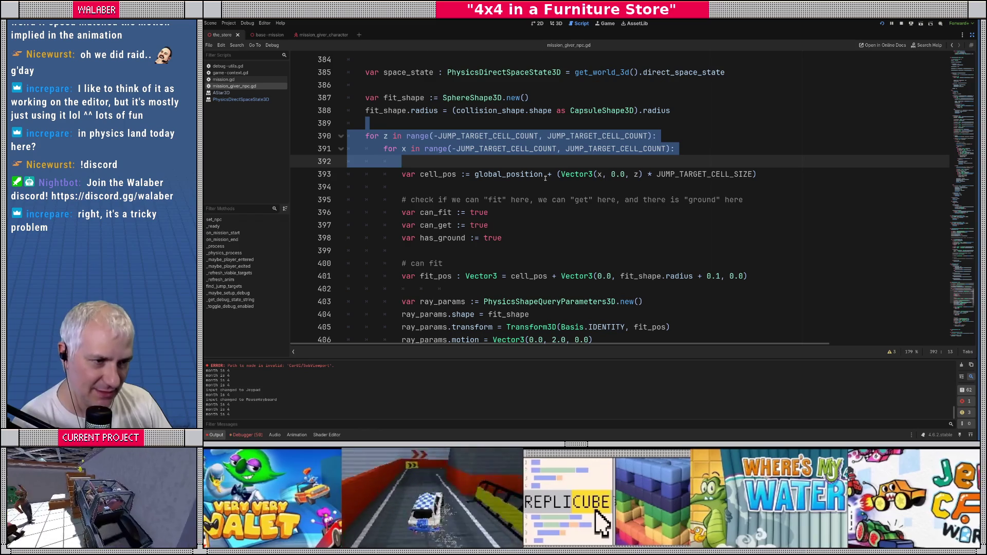
click(494, 122)
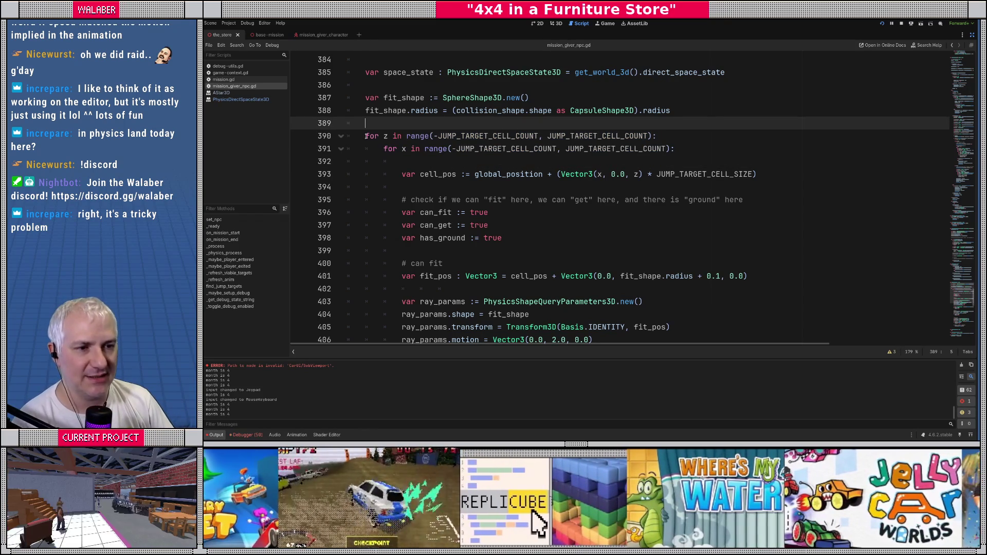
drag(365, 136, 657, 159)
click(526, 160)
double_click(493, 136)
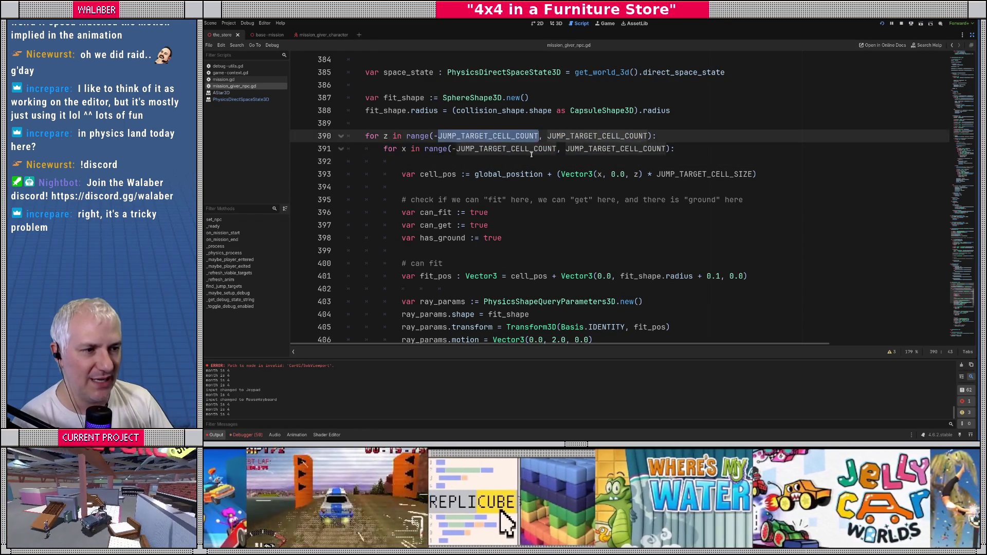
double_click(616, 149)
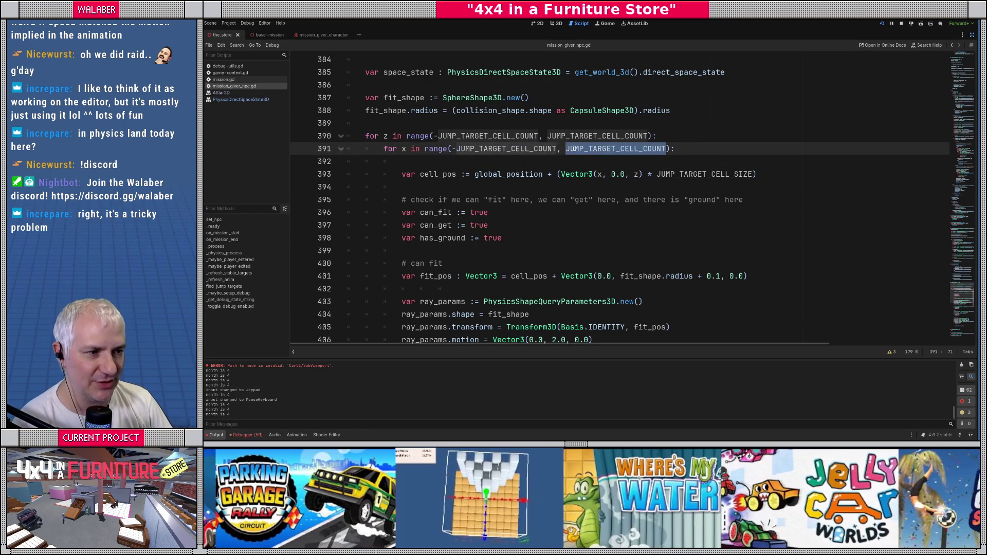
triple_click(458, 173)
scroll(434, 201, down, 3)
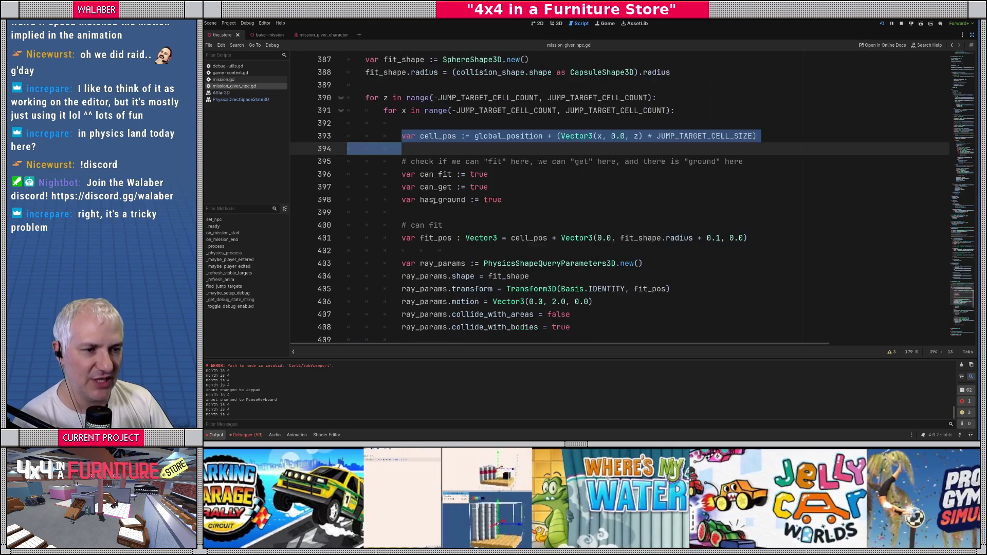
drag(403, 149, 510, 299)
scroll(507, 291, down, 3)
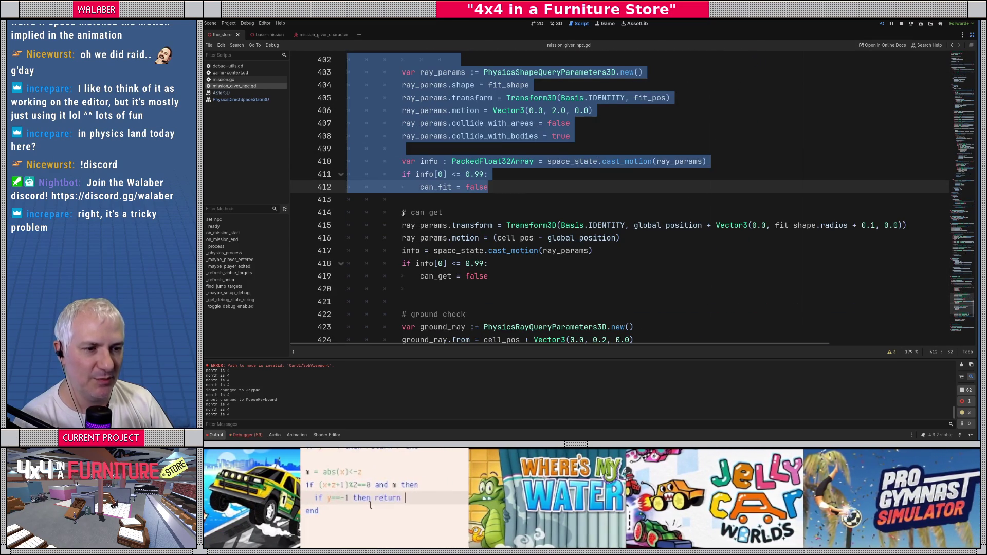
click(404, 213)
scroll(399, 154, down, 3)
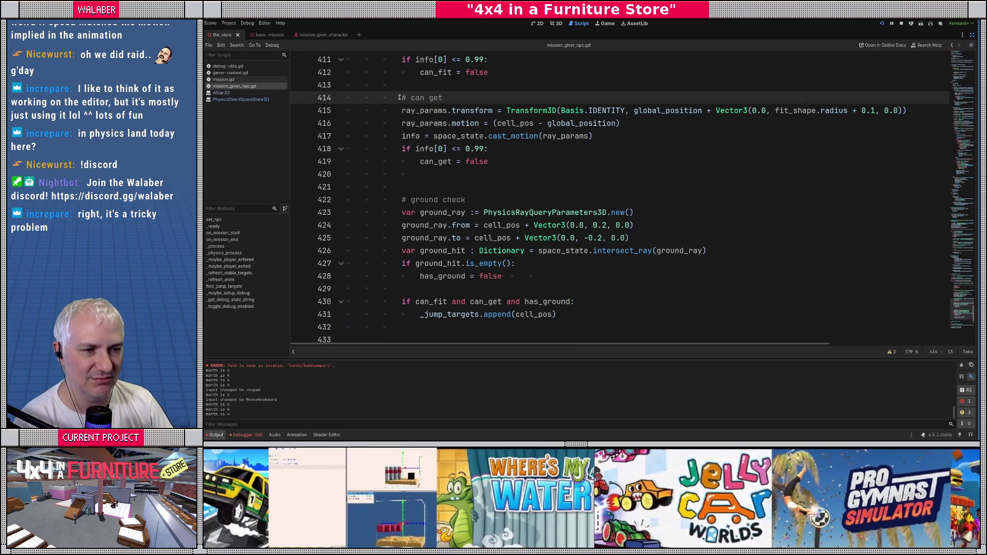
drag(399, 98, 501, 165)
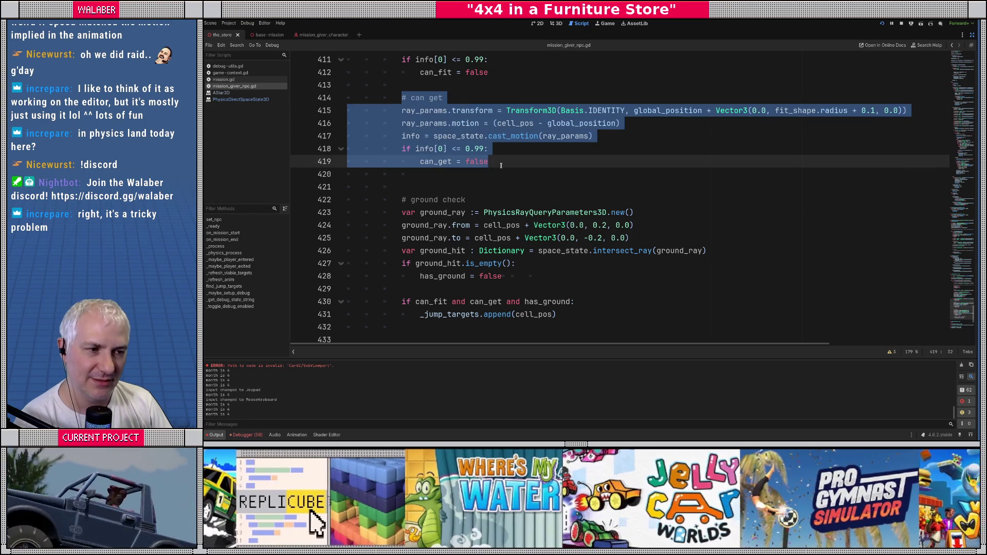
click(506, 168)
mouse_move(400, 206)
mouse_down()
mouse_move(488, 215)
mouse_move(535, 283)
mouse_up()
click(544, 278)
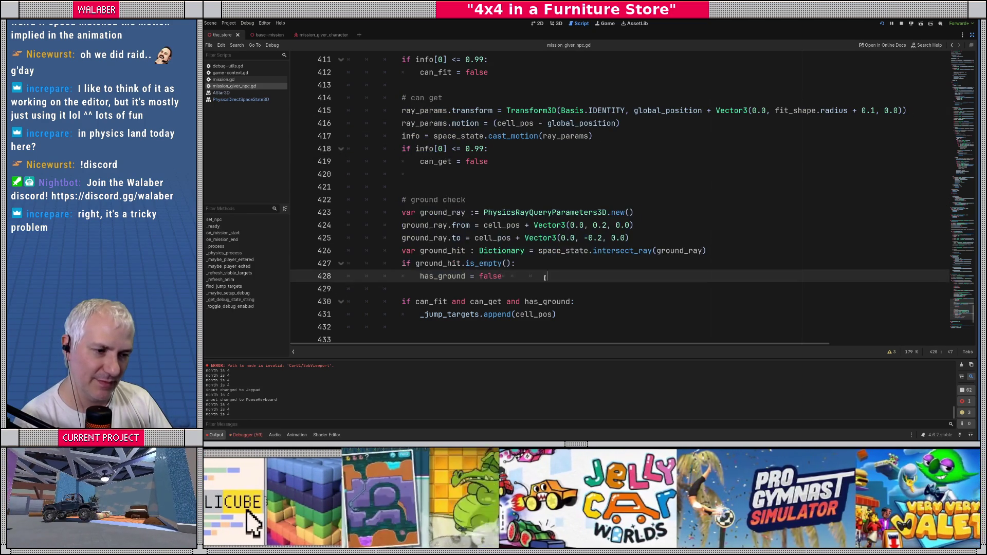
scroll(411, 215, down, 1)
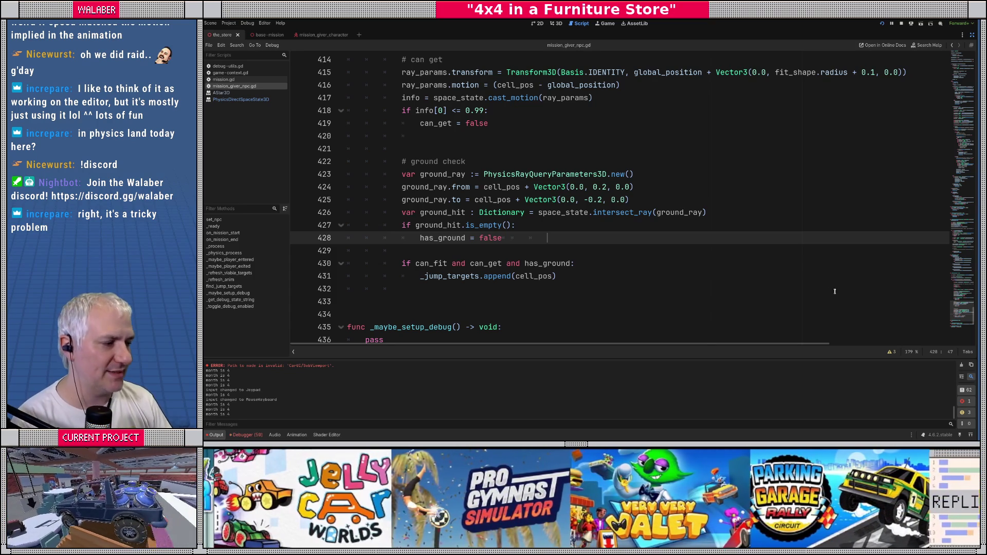
mouse_move(961, 311)
mouse_down()
mouse_move(961, 51)
mouse_move(960, 61)
mouse_up()
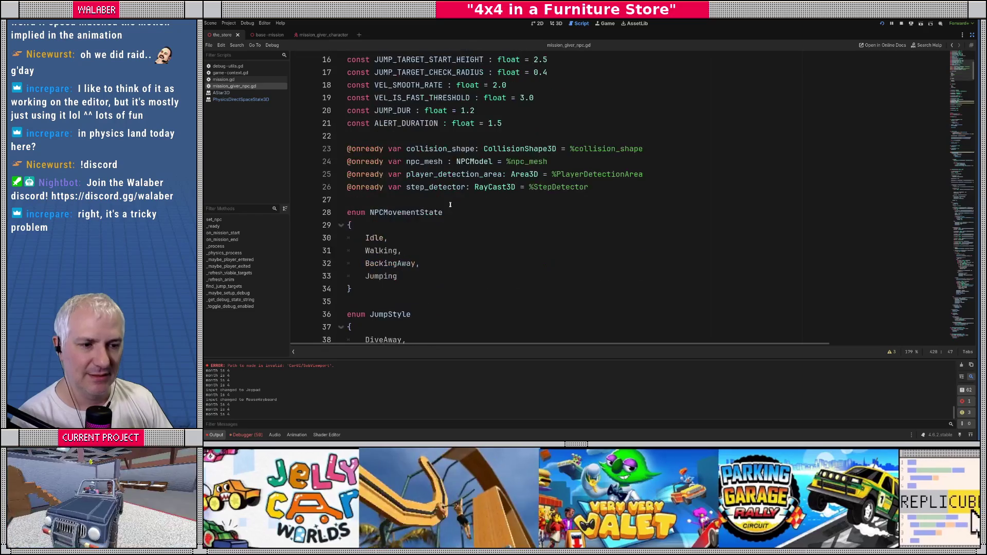
Declare 'var _discarded_jump_targets : Array[Vector3] = []' on a new line below _jump_targets
scroll(452, 199, down, 8)
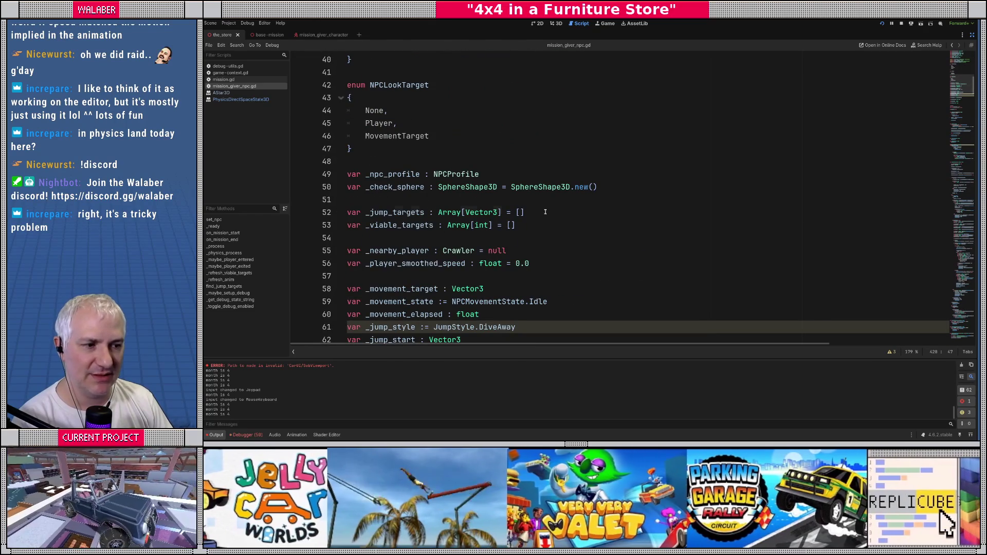
click(545, 212)
key(Return)
text(var _)
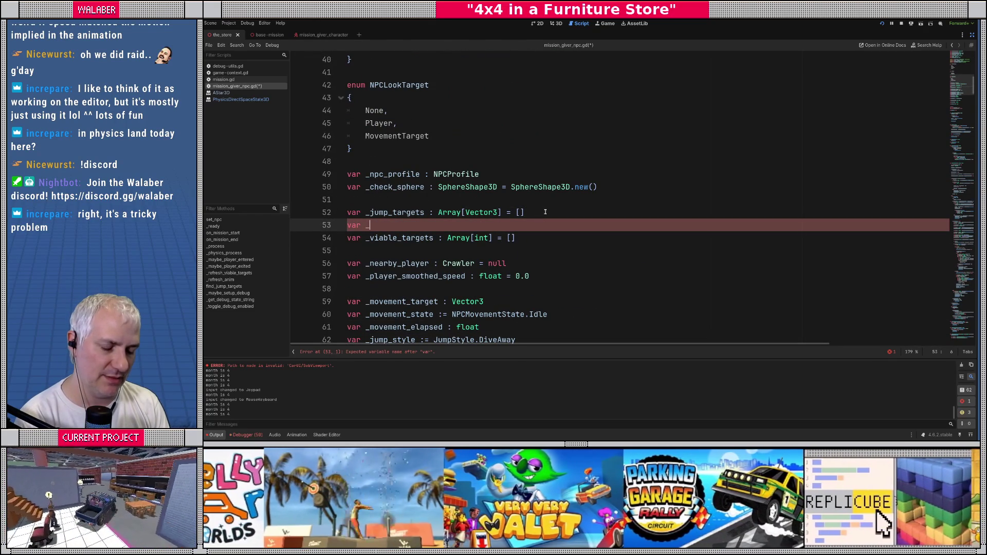
text(discard)
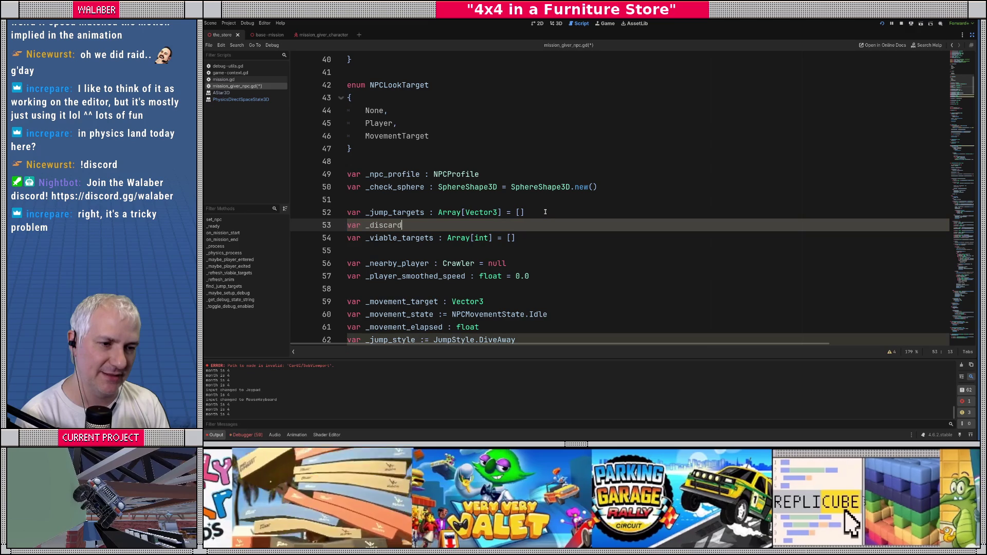
text(ed_jump_tar)
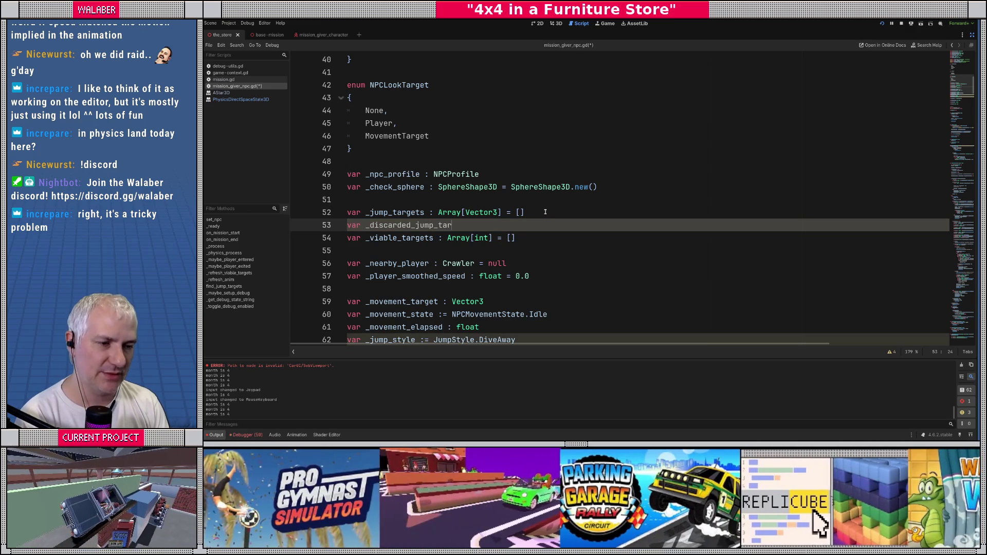
text(gets : Array)
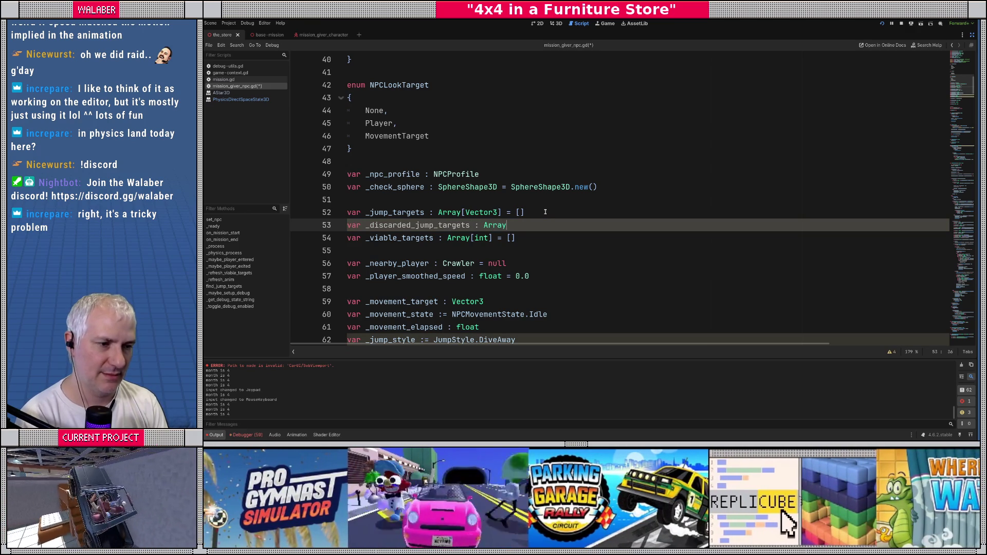
text([Vector3)
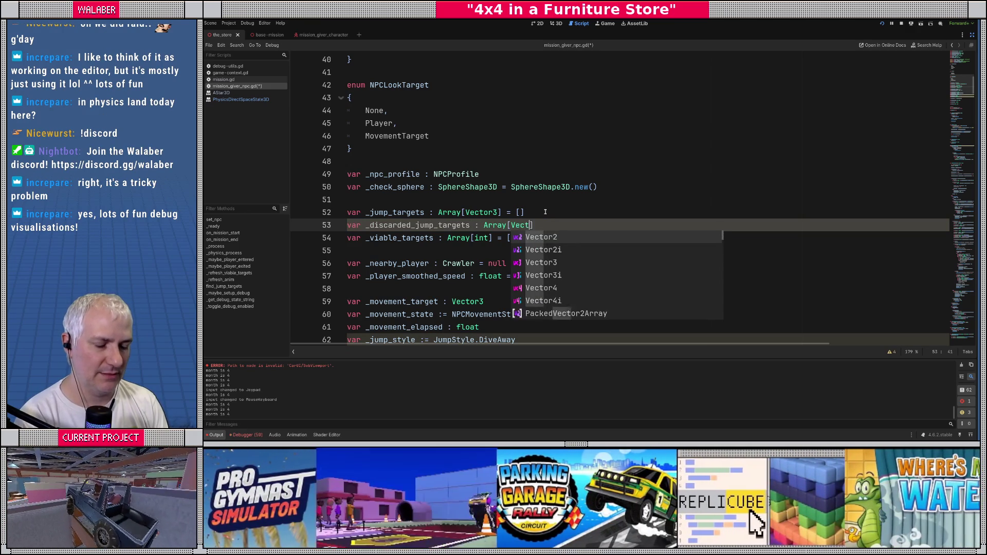
key(Return)
text(= [])
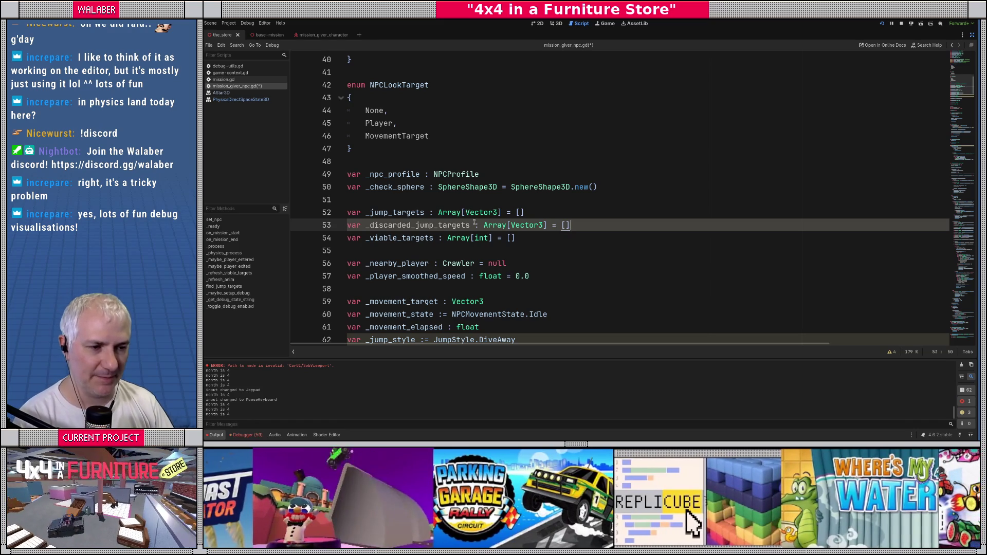
Search the script for find_jump to locate the find_jump_targets call
double_click(418, 224)
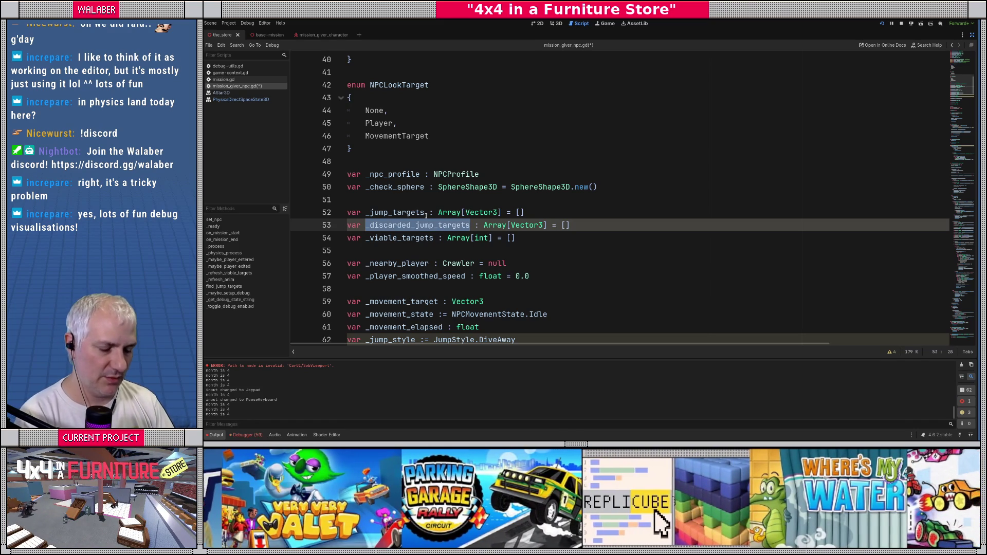
key(ctrl+f)
text(find_jump)
key(Escape)
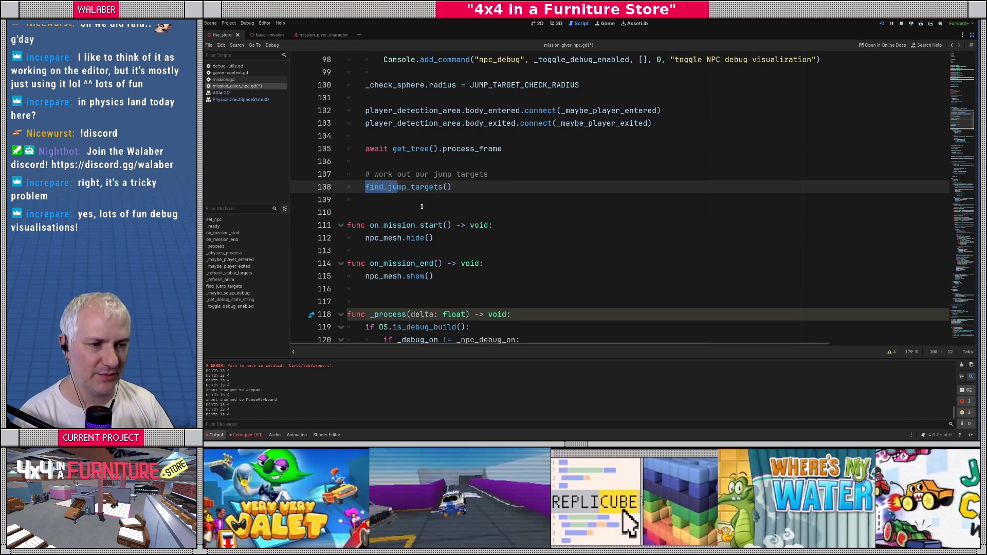
In find_jump_targets, add an else branch after the jump-target append
ctrl+click(406, 186)
scroll(369, 219, down, 5)
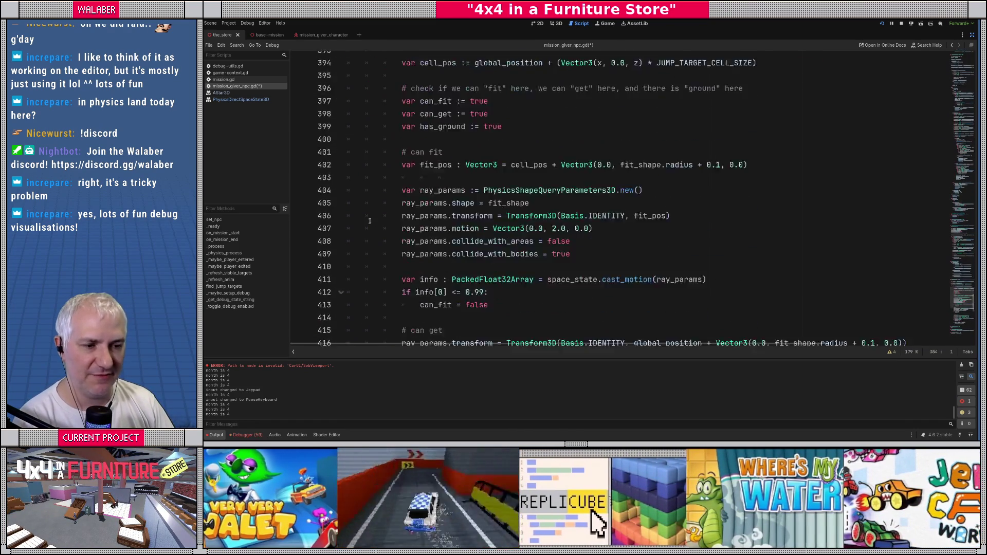
scroll(369, 218, down, 10)
click(568, 160)
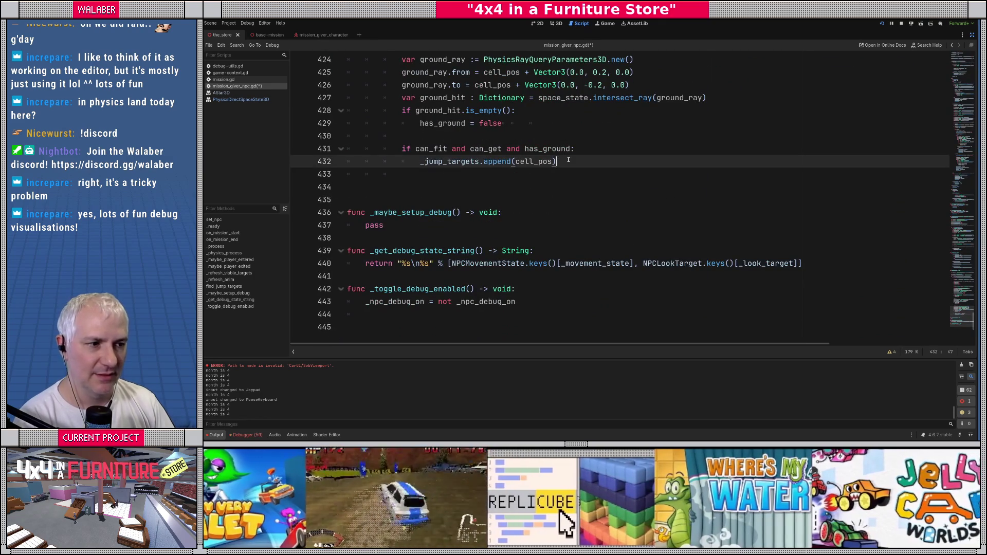
key(Return)
key(BackSpace)
text(else:)
key(Return)
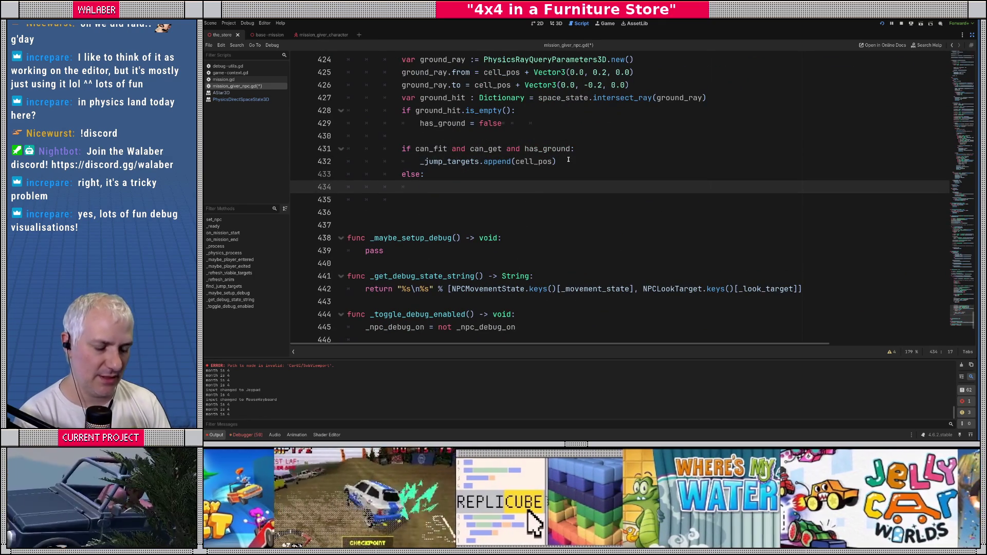
Make the else branch call _discarded_jump_targets.append(cell_pos)
text(_dis)
key(Return)
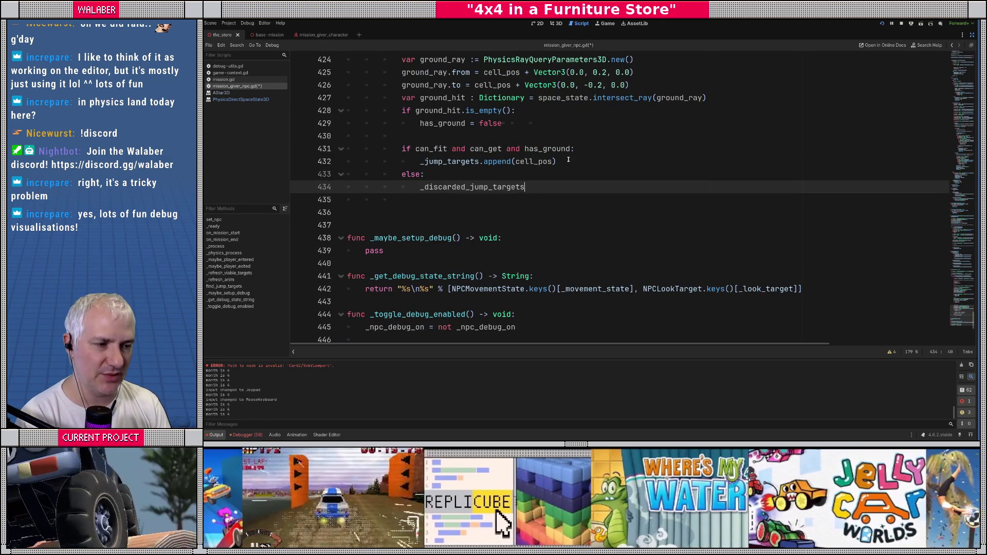
text(.app)
key(Return)
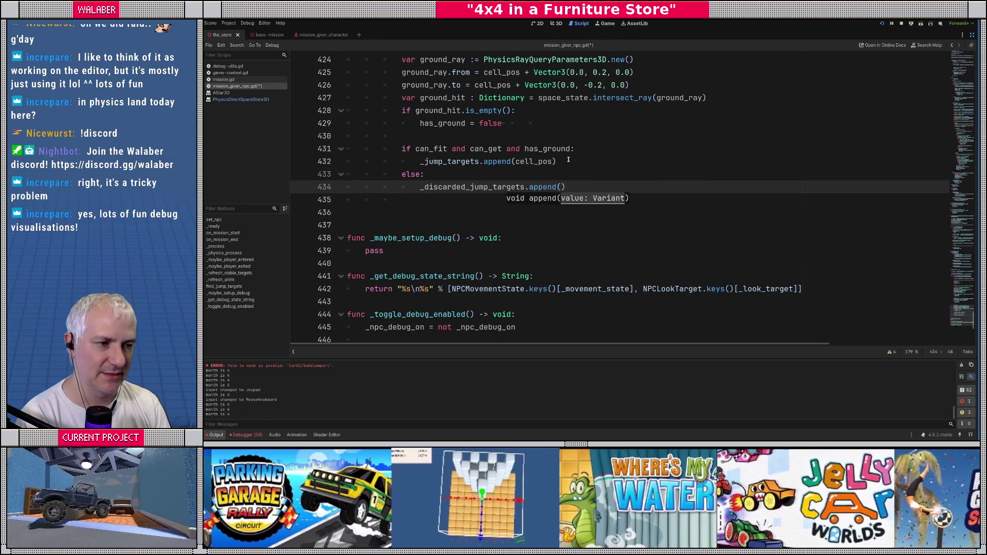
text(cell_pos))
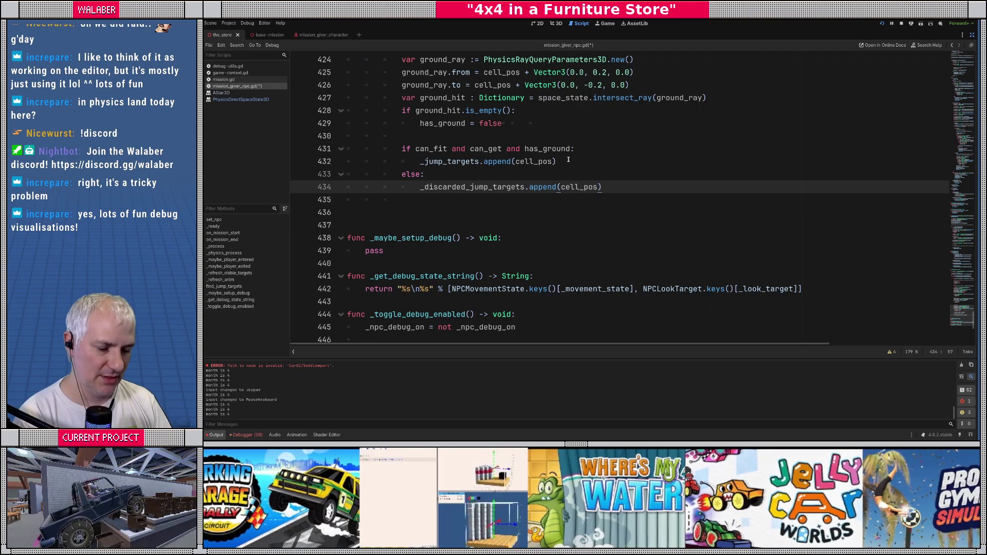
key(ctrl+f)
Find _process and add a new line after the jump-target sphere drawing loop
text(process()
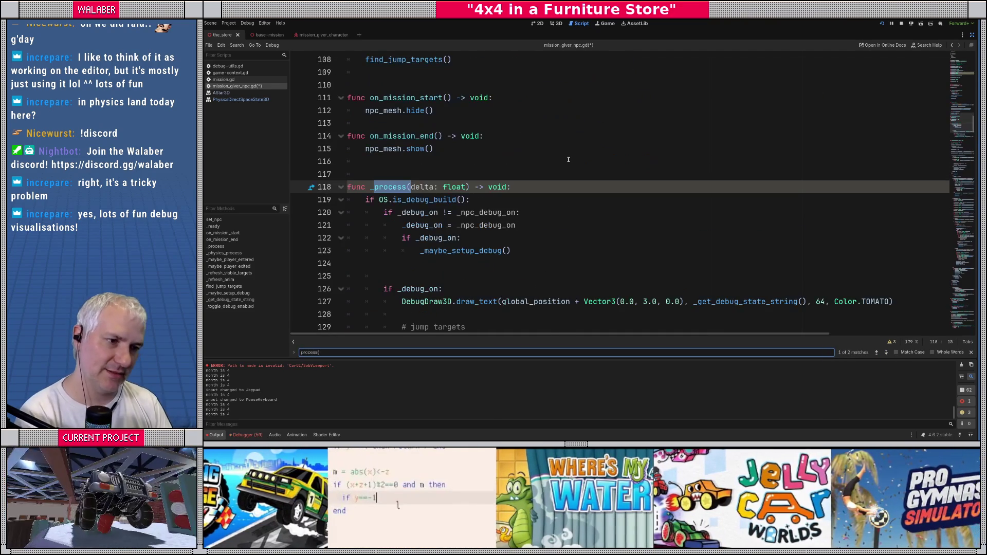
key(Escape)
scroll(443, 214, down, 4)
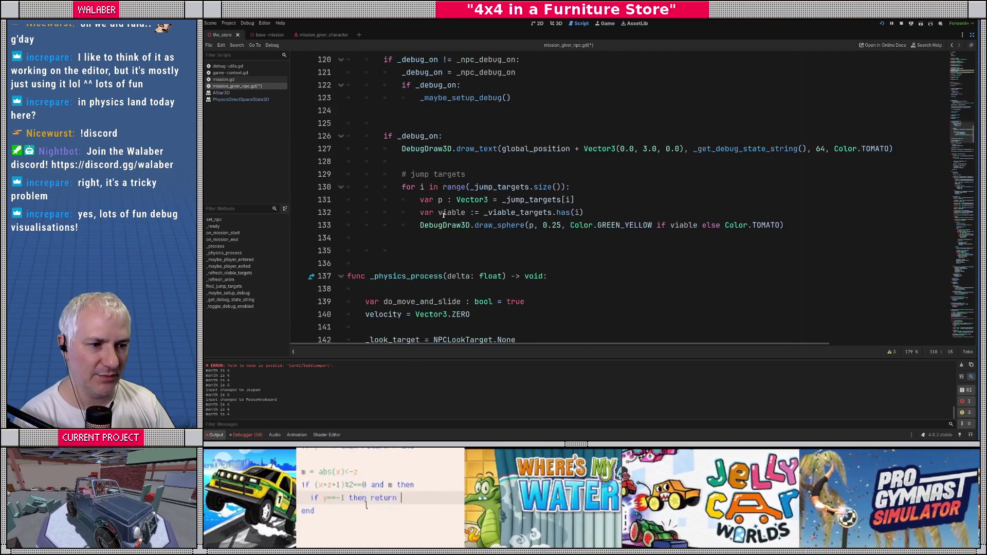
drag(399, 174, 501, 173)
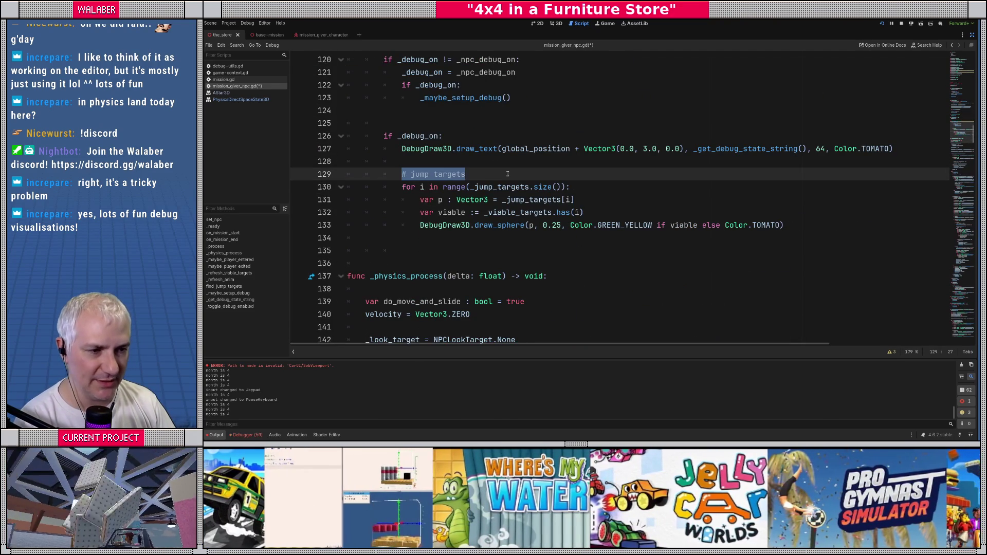
click(507, 174)
scroll(480, 223, down, 1)
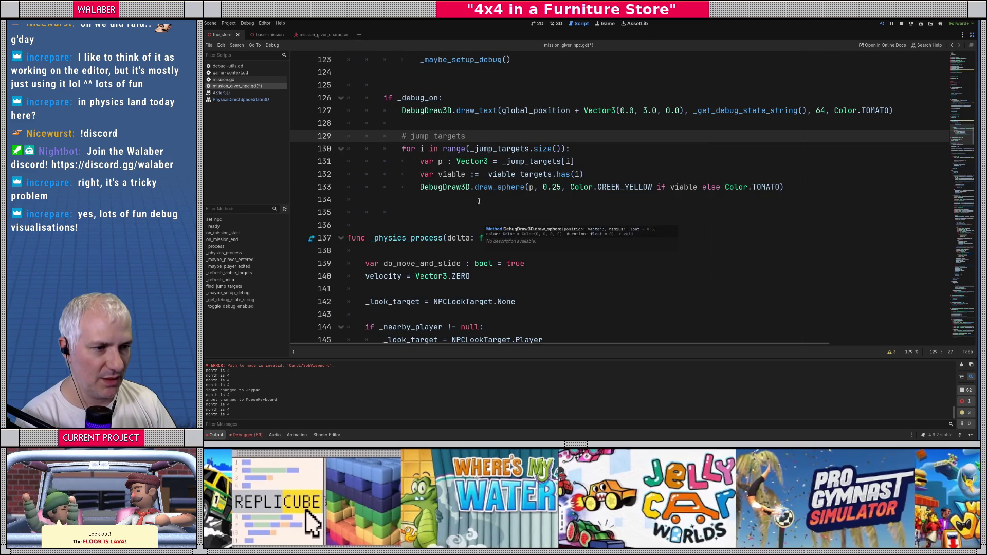
click(796, 189)
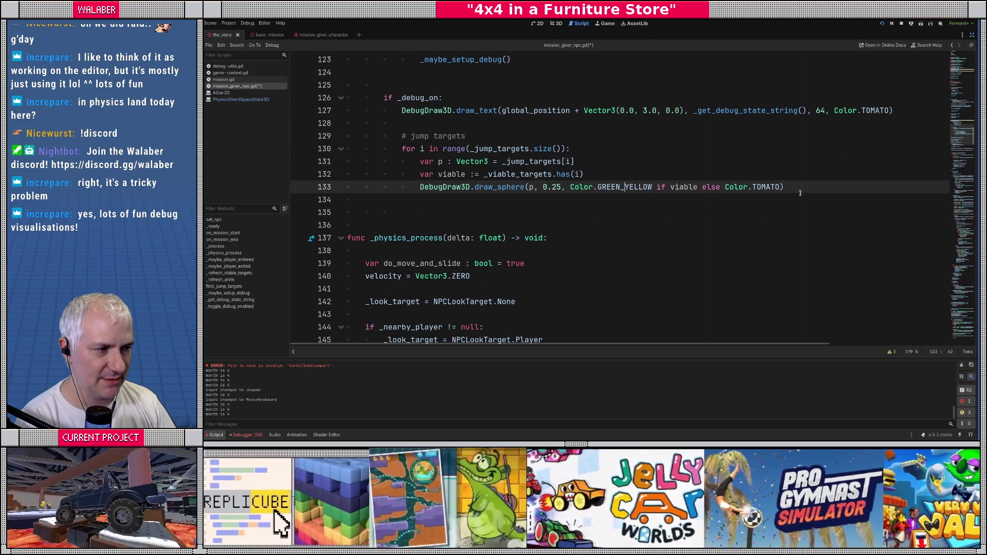
key(Return)
key(Return)
Add a loop over _discarded_jump_targets.size() that reads each position into p
text(for i in range(_d)
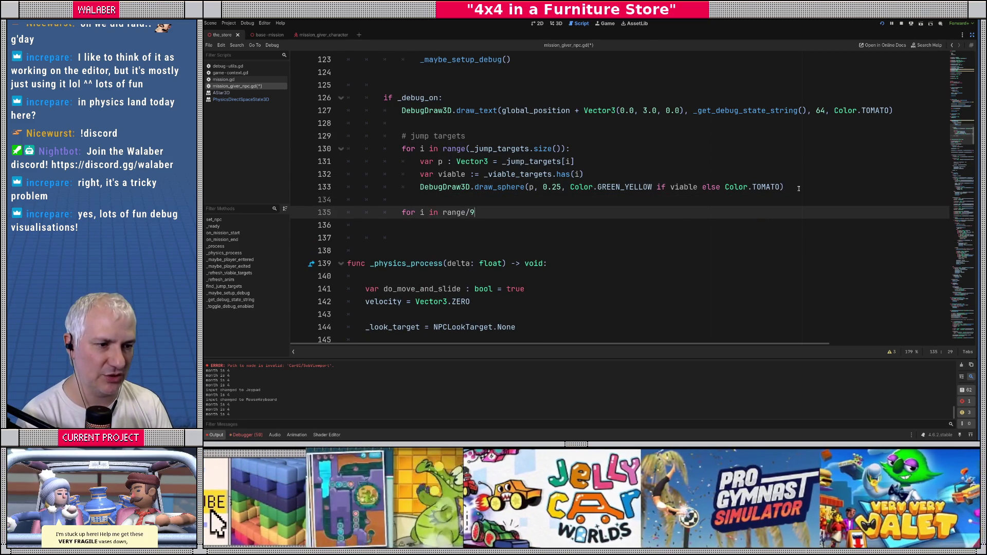
text(iscarded_jump_targets.size)
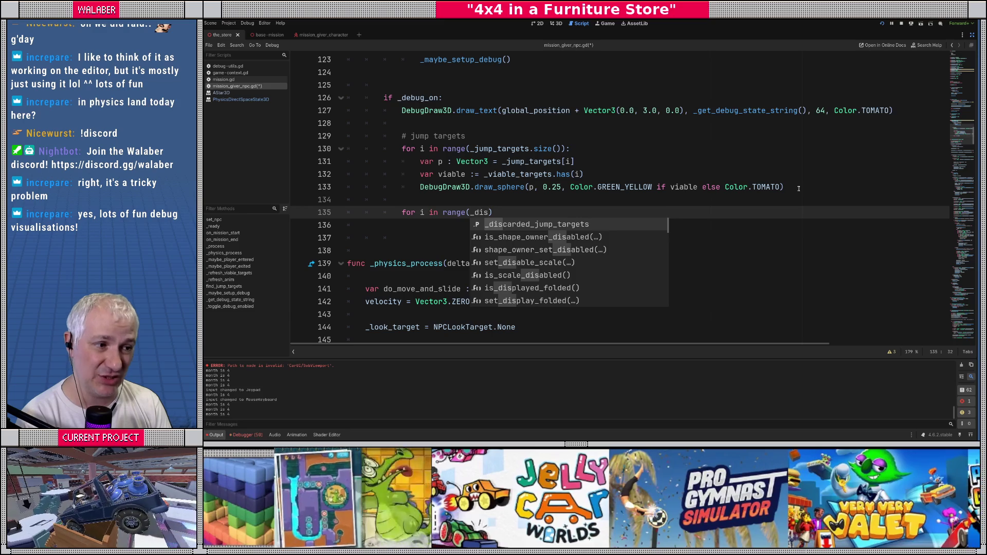
key(Return)
text(.size()
key(Return)
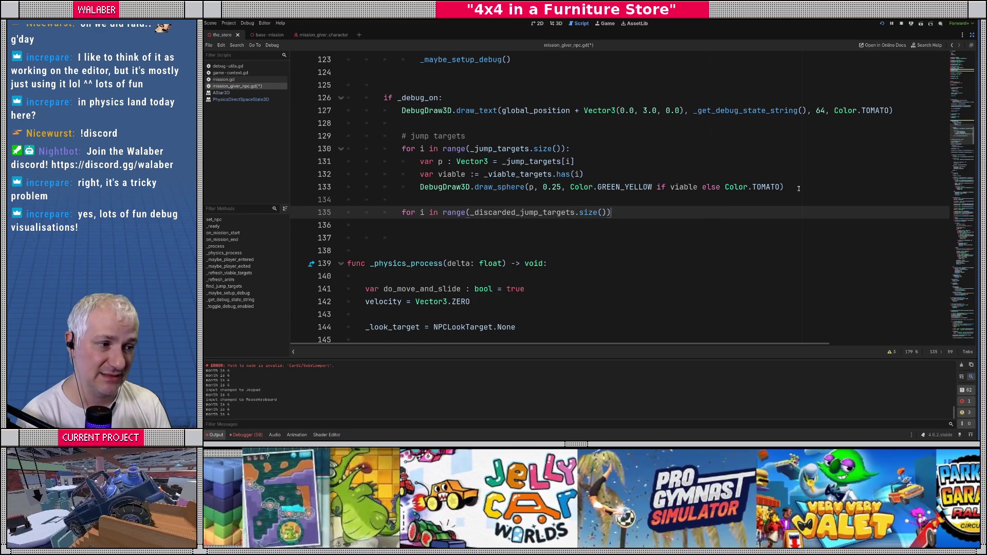
text(:)
key(Return)
text(var p : Vector3 = _dis)
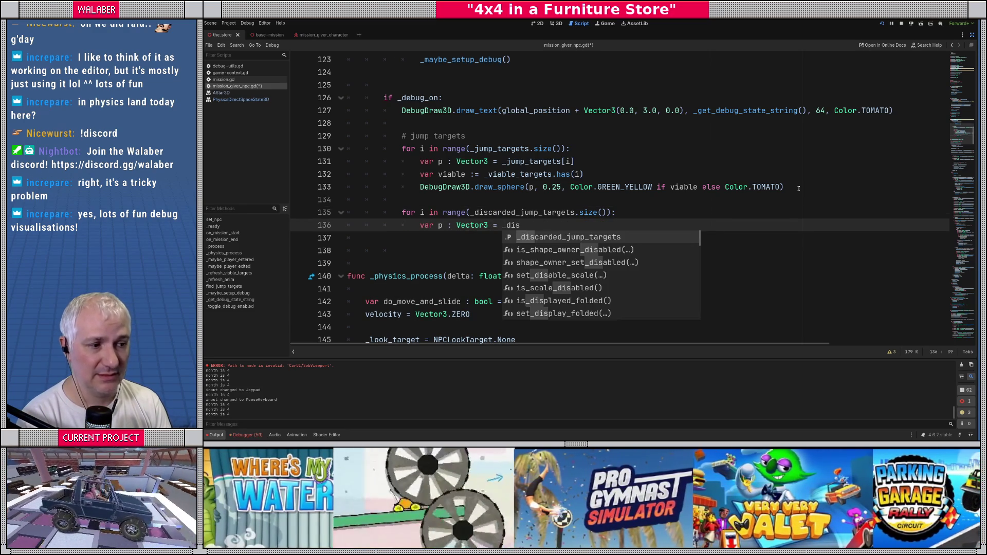
key(Return)
text([i])
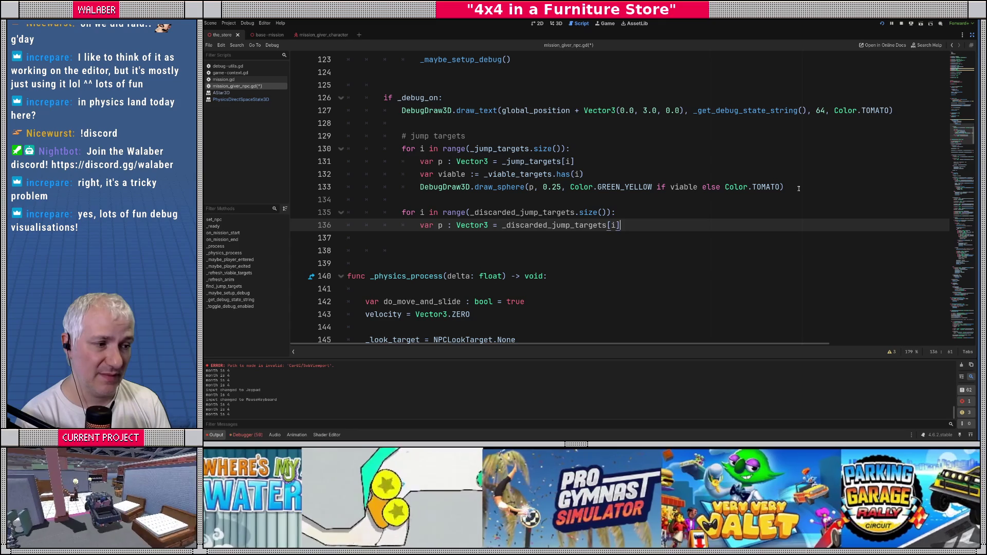
key(Return)
Draw each discarded target with DebugDraw3D.draw_sphere(p, 0.25, Color.BLACK), save, and stop the game
text(D)
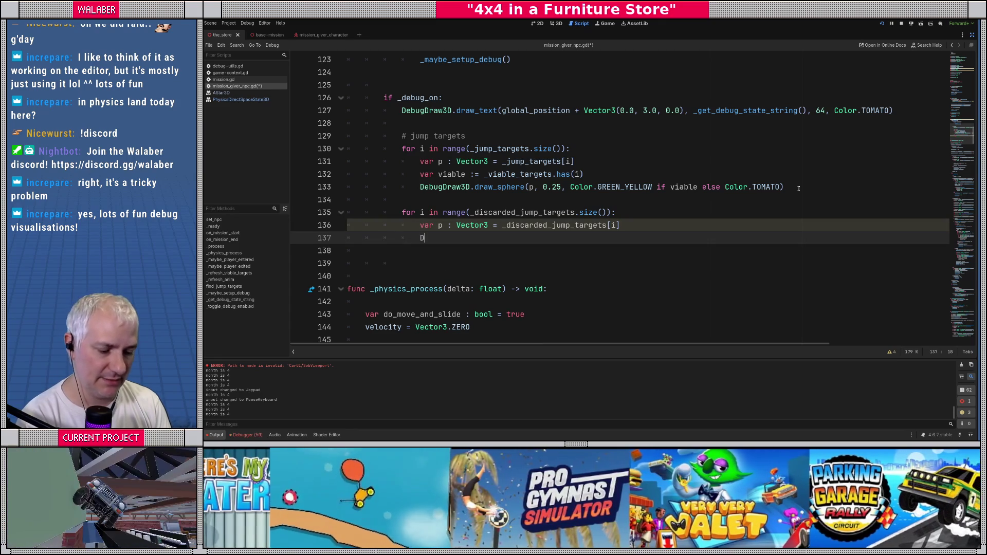
text(ebugDraw)
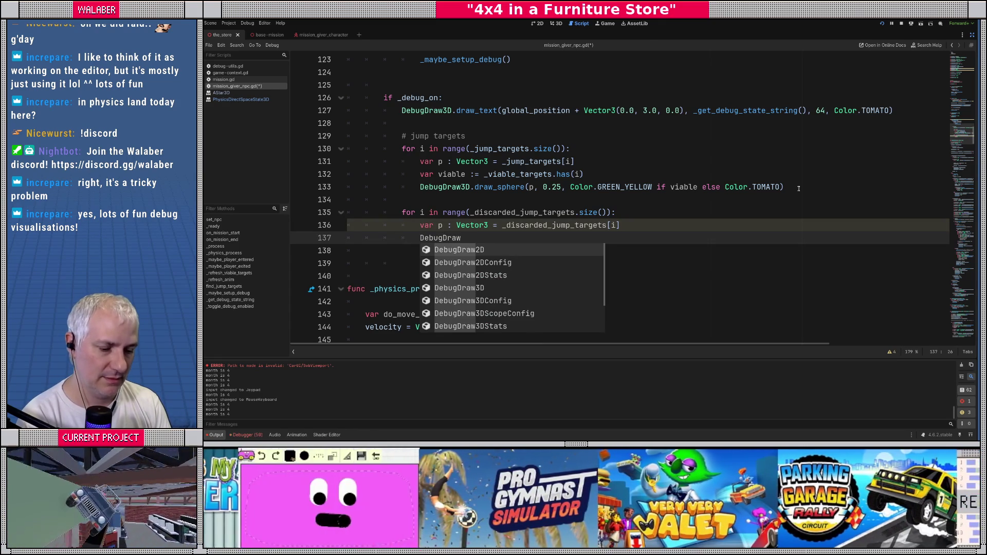
text(3D.draw_s)
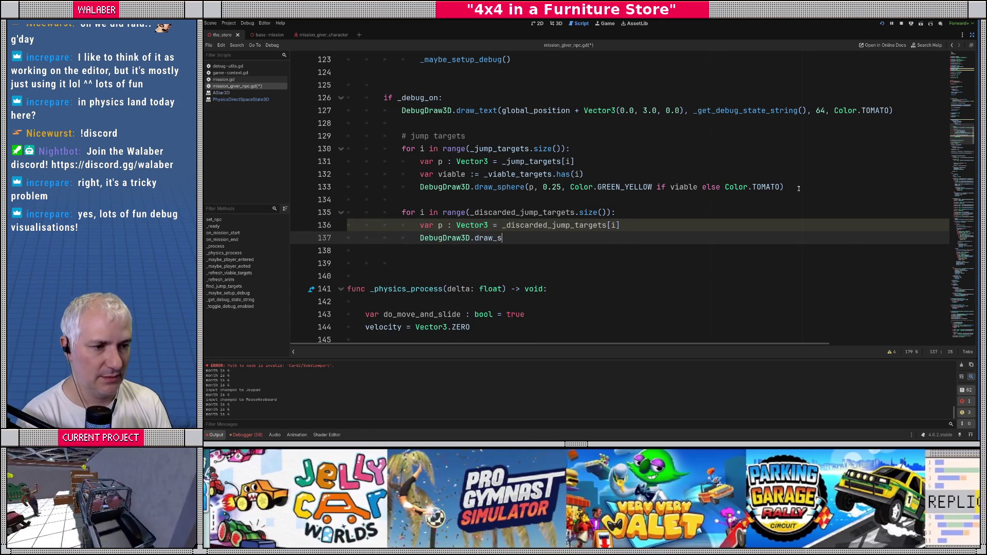
key(Return)
text(p, 0.)
text(25, Col)
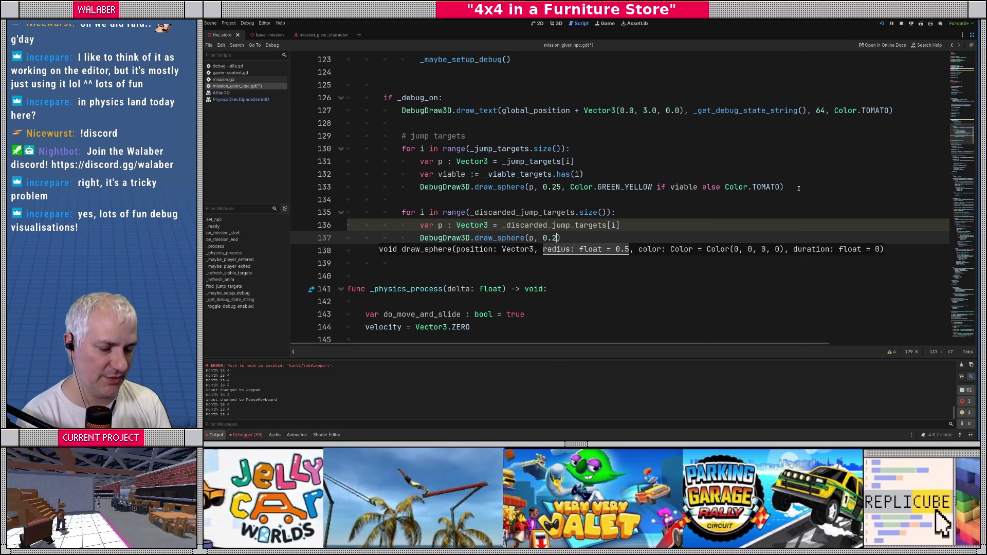
text(or.)
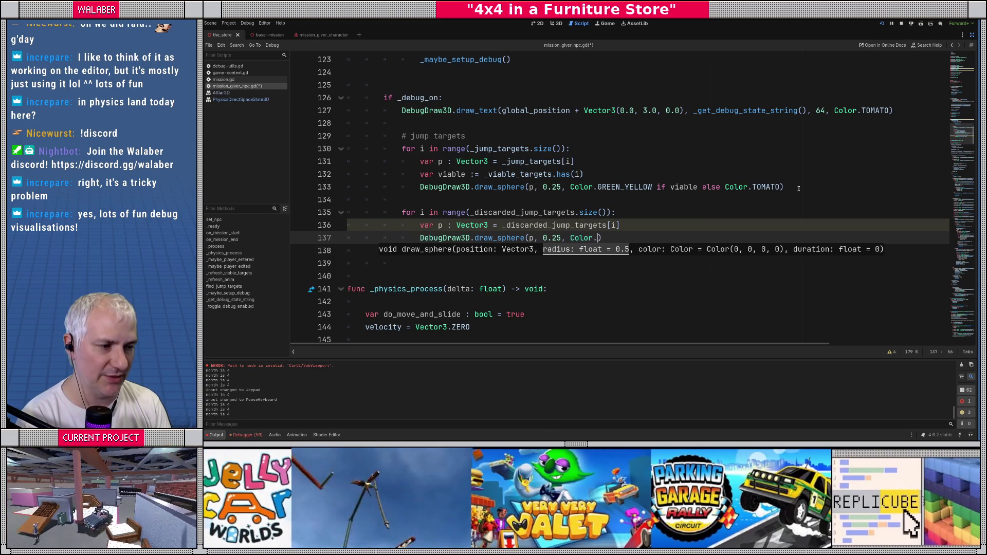
text(dark)
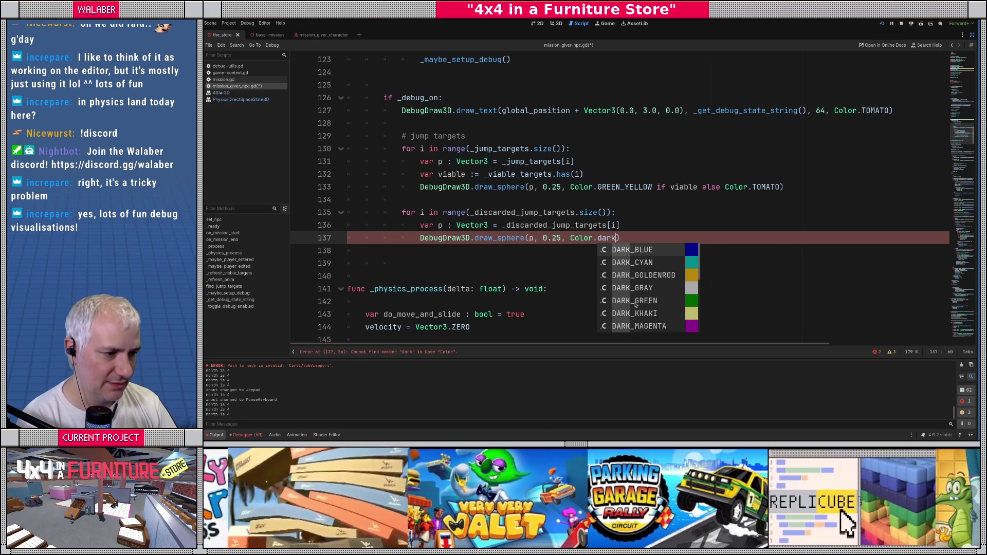
scroll(649, 305, down, 14)
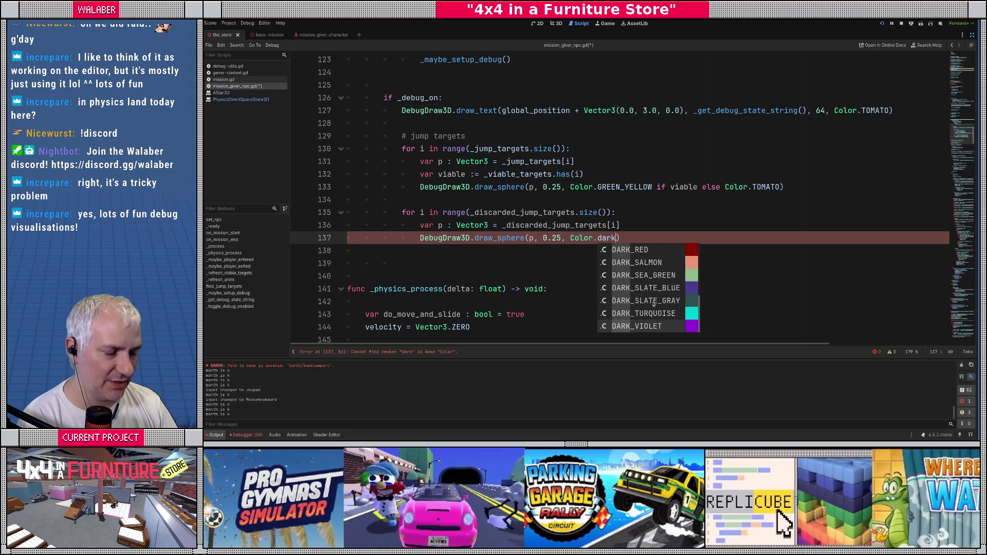
key(BackSpace)
key(BackSpace)
key(BackSpace)
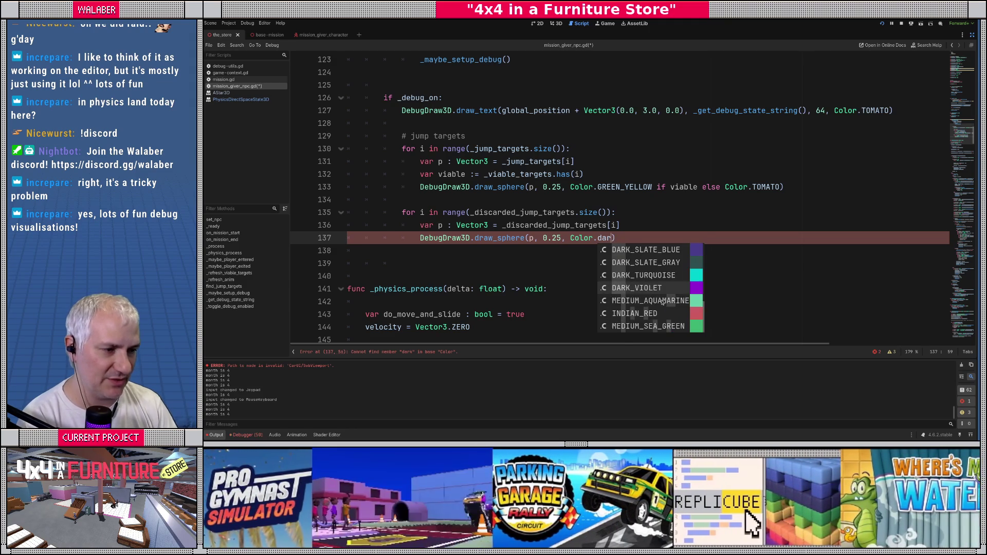
text(bla)
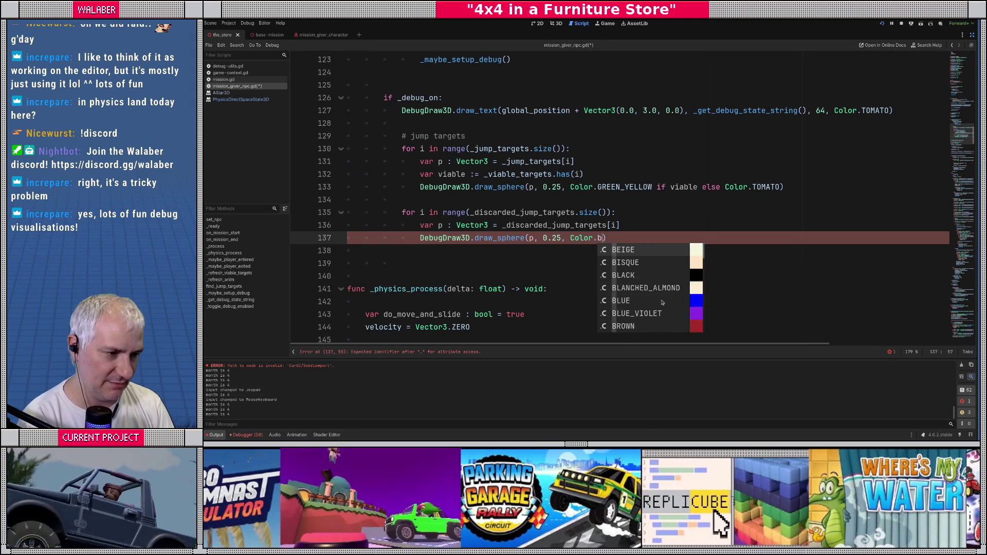
key(Return)
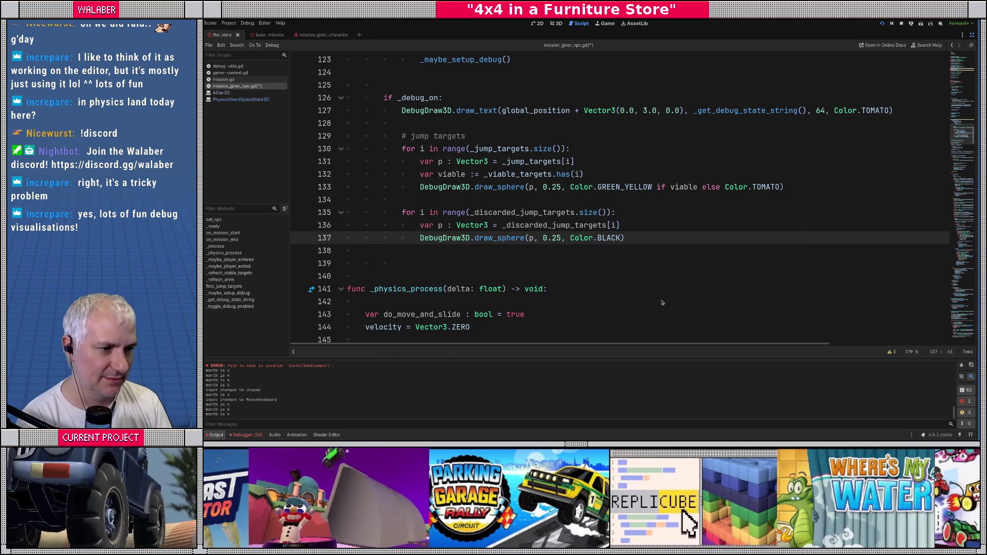
key(ctrl+s)
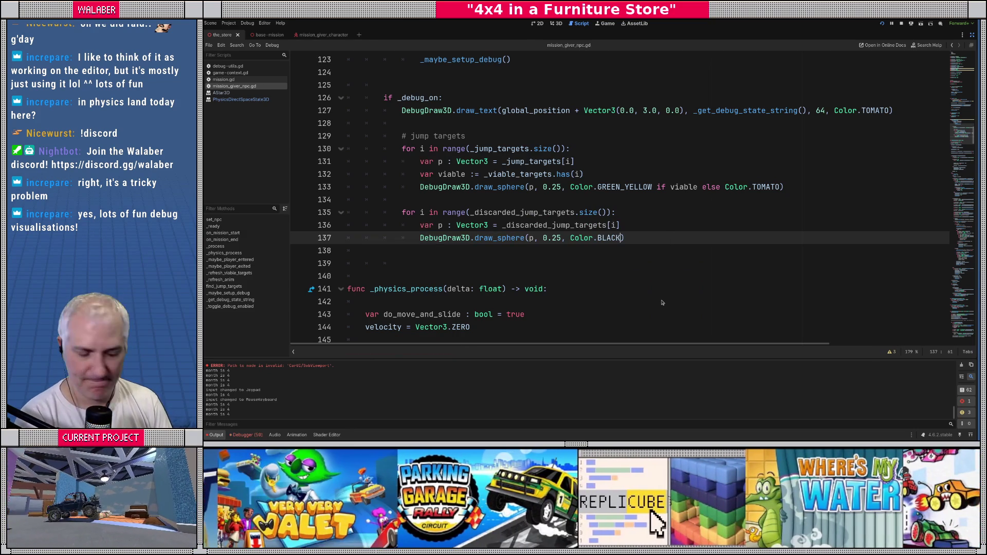
key(F8)
Run the game with F5, skip the welcome screen, and open the development console
key(F5)
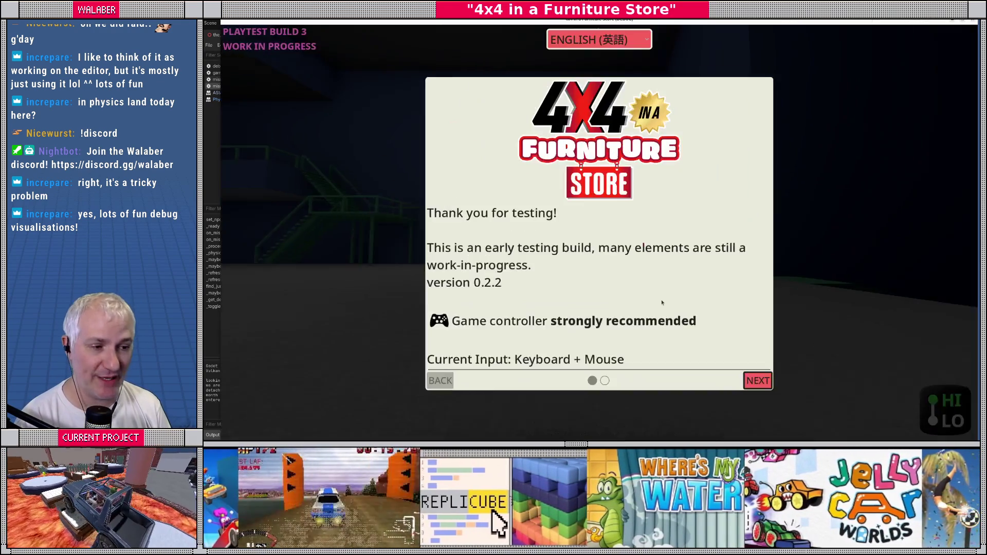
key(Return)
key(Return)
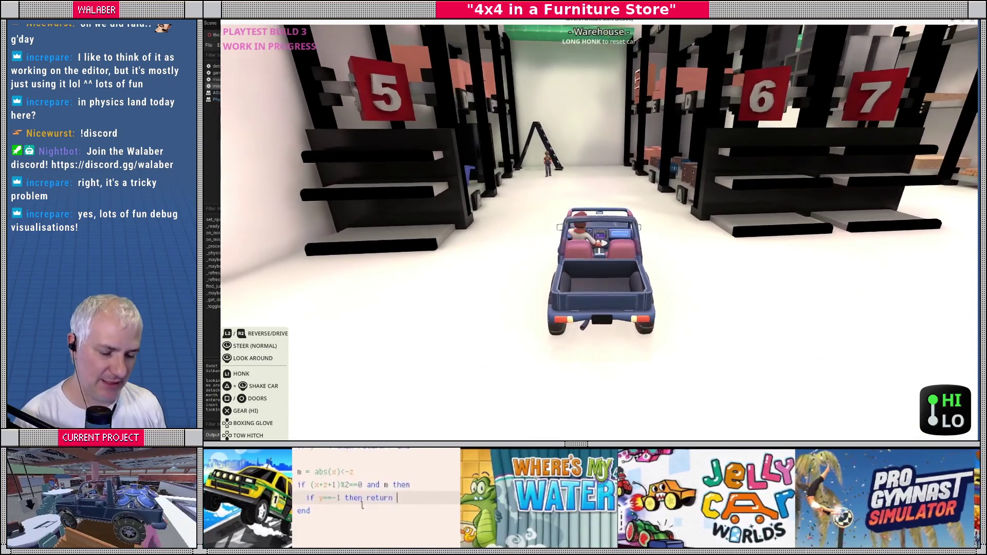
key(grave)
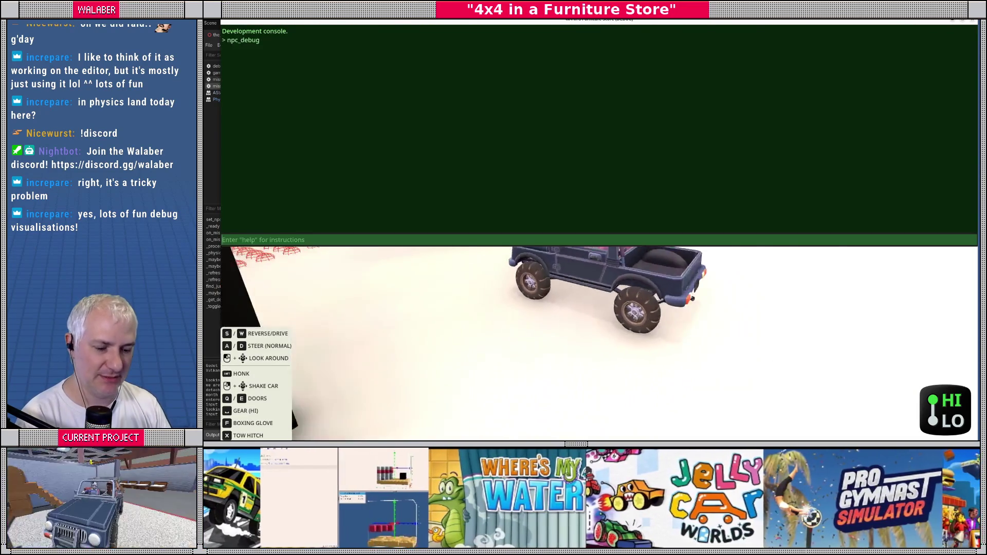
Enable npc_debug, view the black discarded-target spheres around the NPC, then stop the game
key(grave)
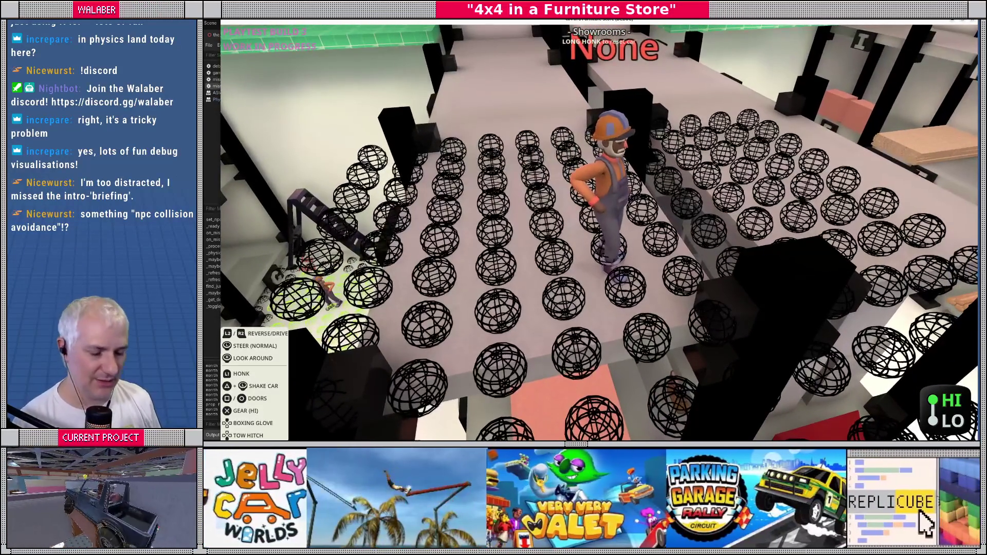
key(F8)
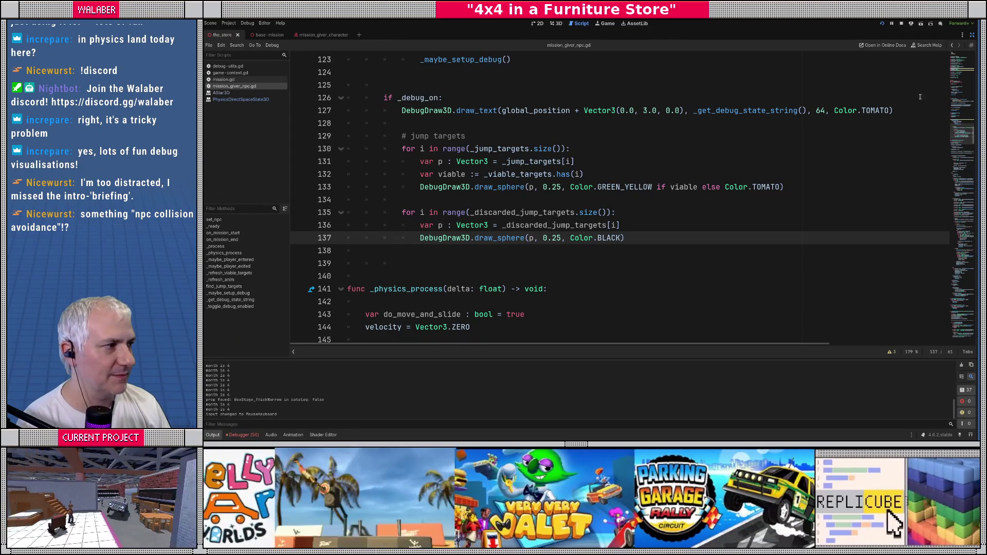
Restore the editor panels, switch to the 3D view, and run then stop the game once more
click(971, 35)
click(557, 24)
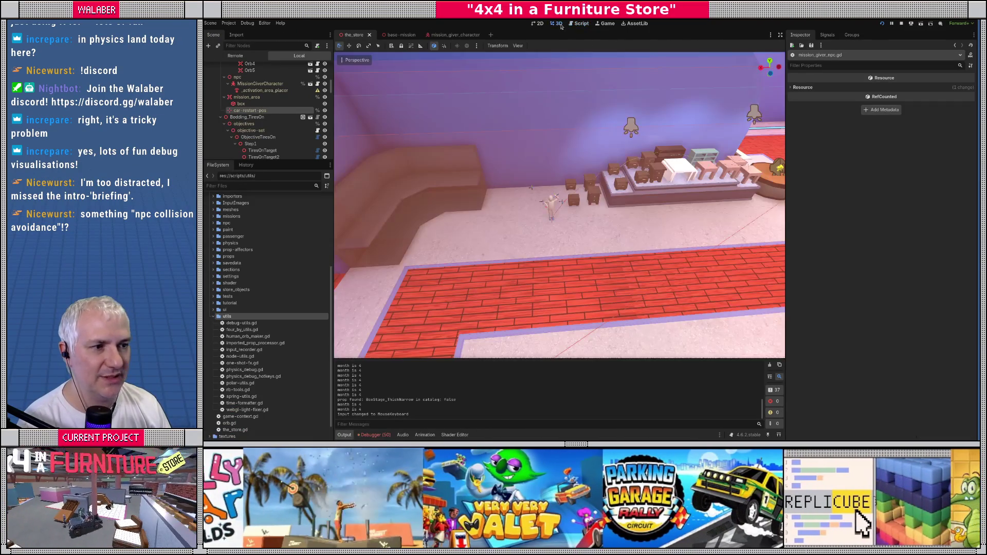
key(F5)
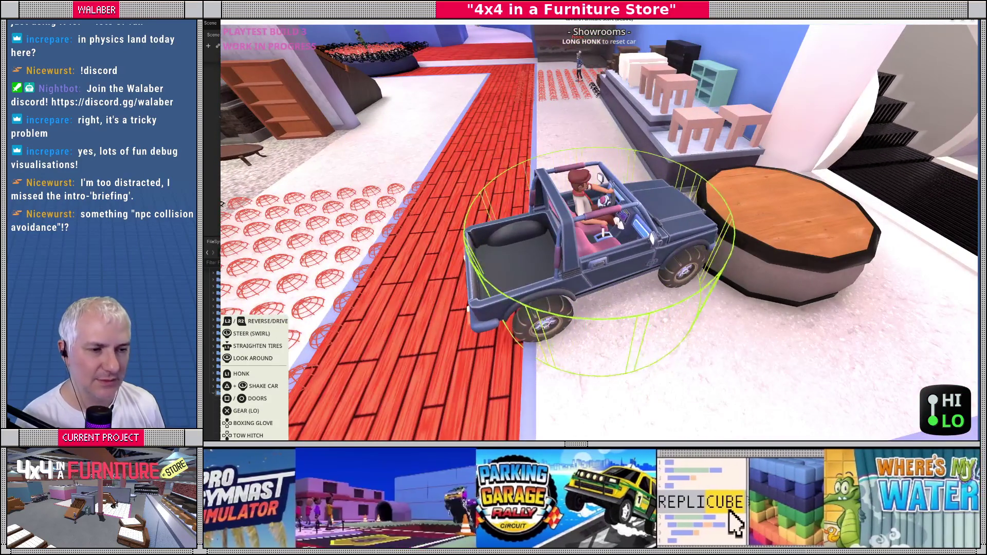
key(F8)
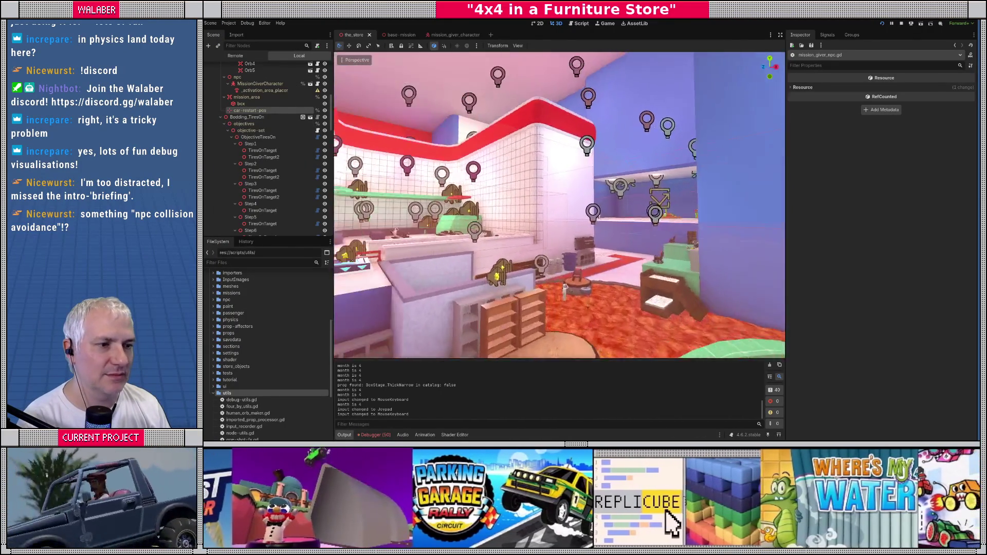
Fly the 3D view through the warehouse racks to the mission giver NPC and select it
scroll(559, 205, up, 3)
key(w)
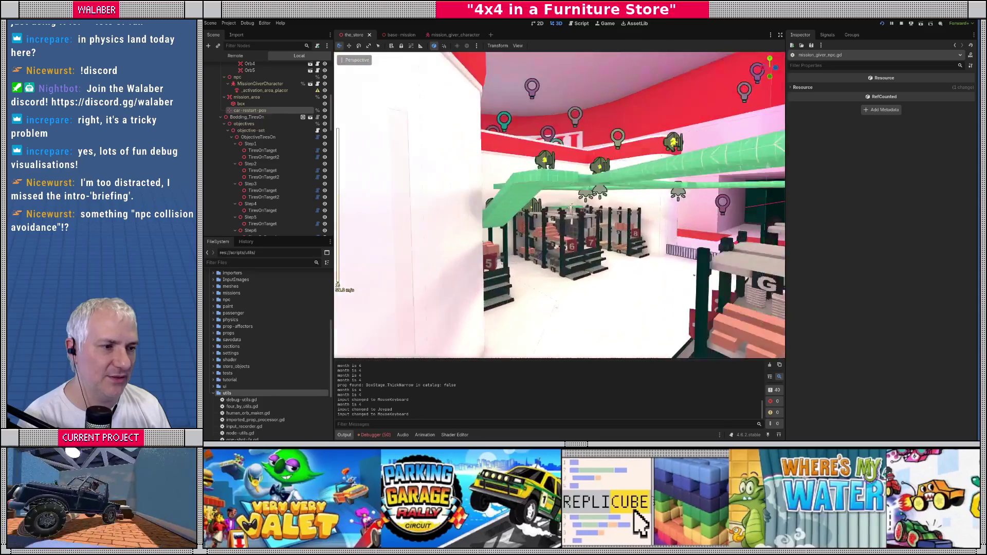
key(w)
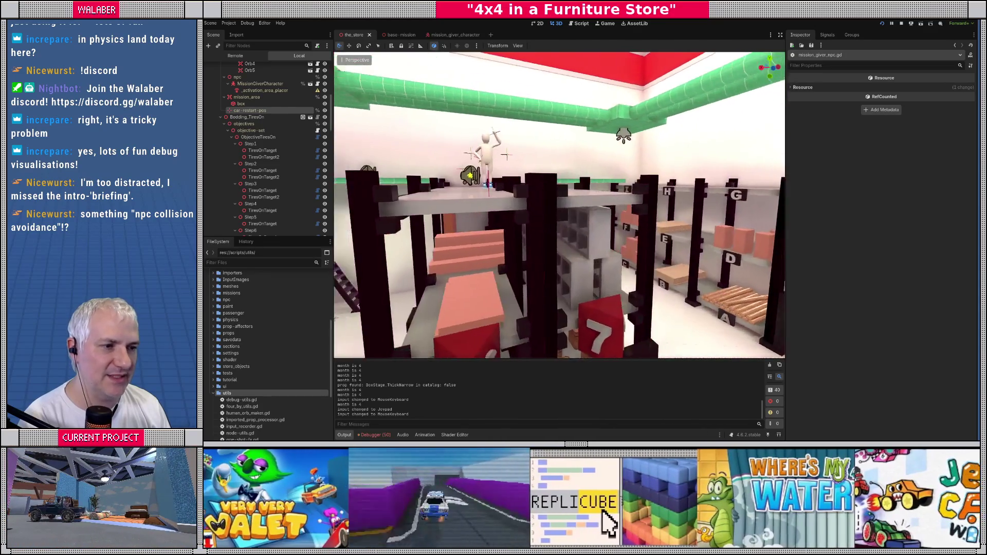
key(w)
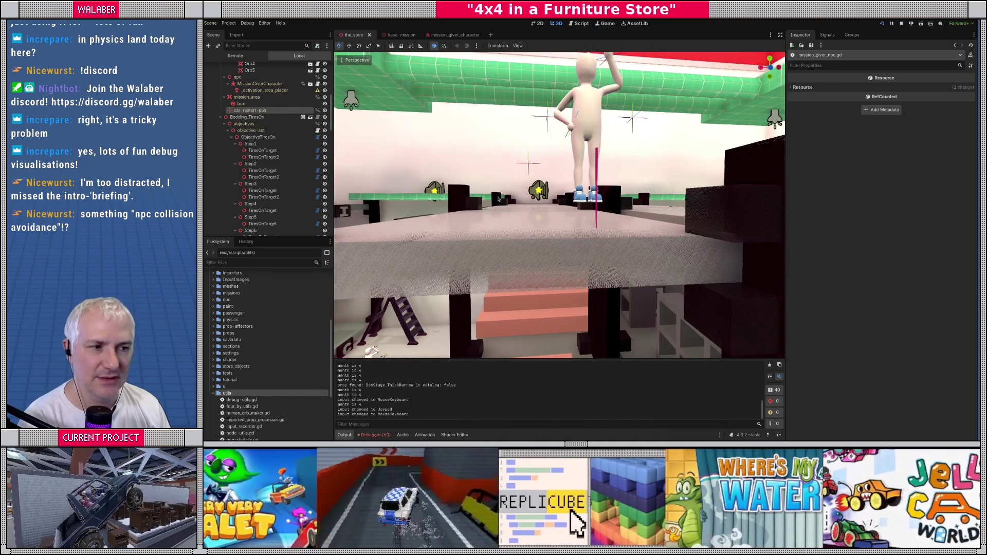
click(586, 137)
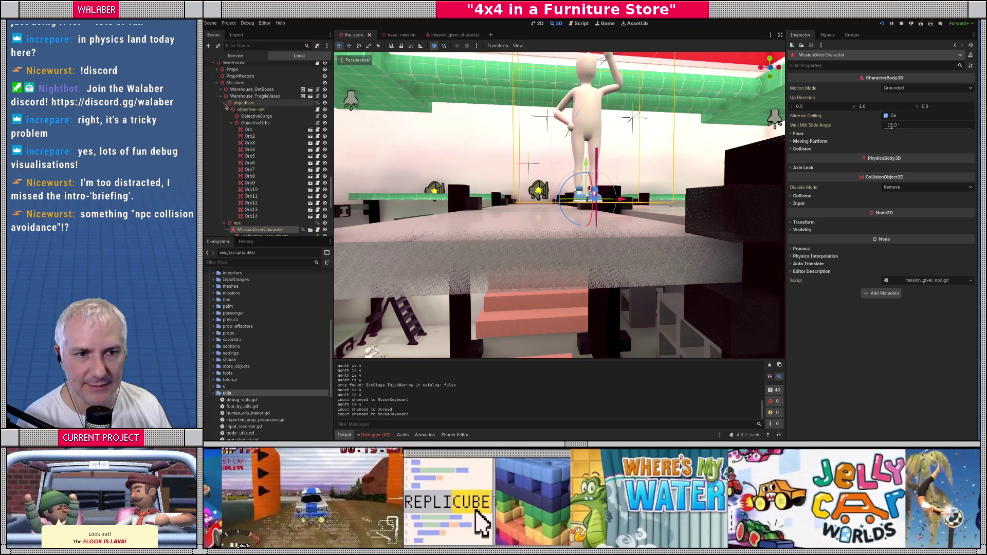
Lower Warehouse_FragileVases from height 13.6 to 13.472, then select npc and show its Transform
click(224, 103)
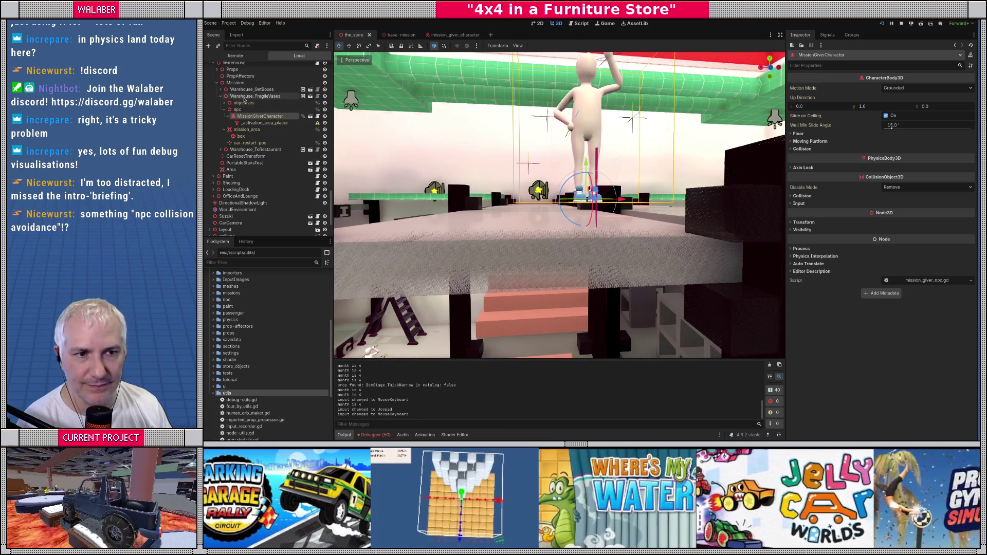
click(251, 97)
scroll(548, 223, down, 5)
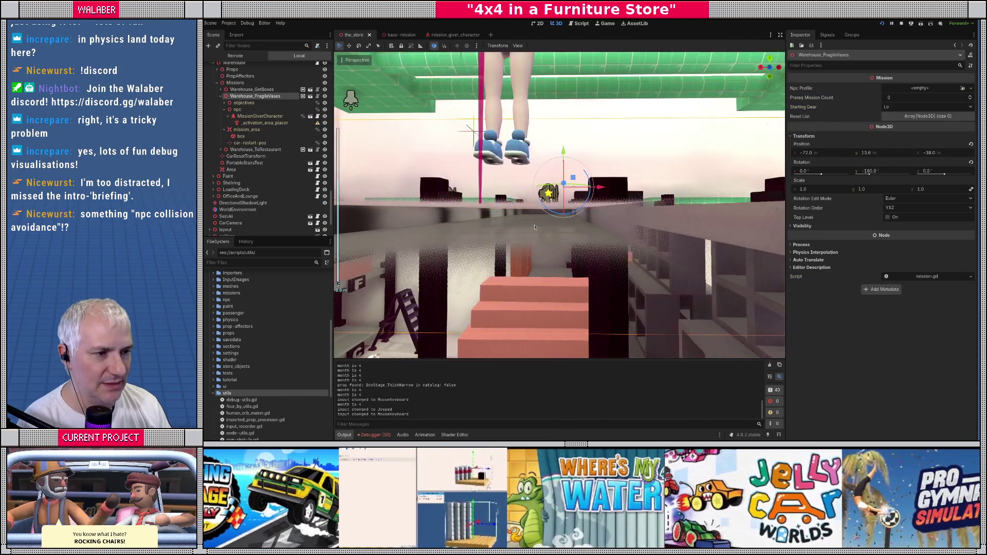
scroll(540, 229, up, 3)
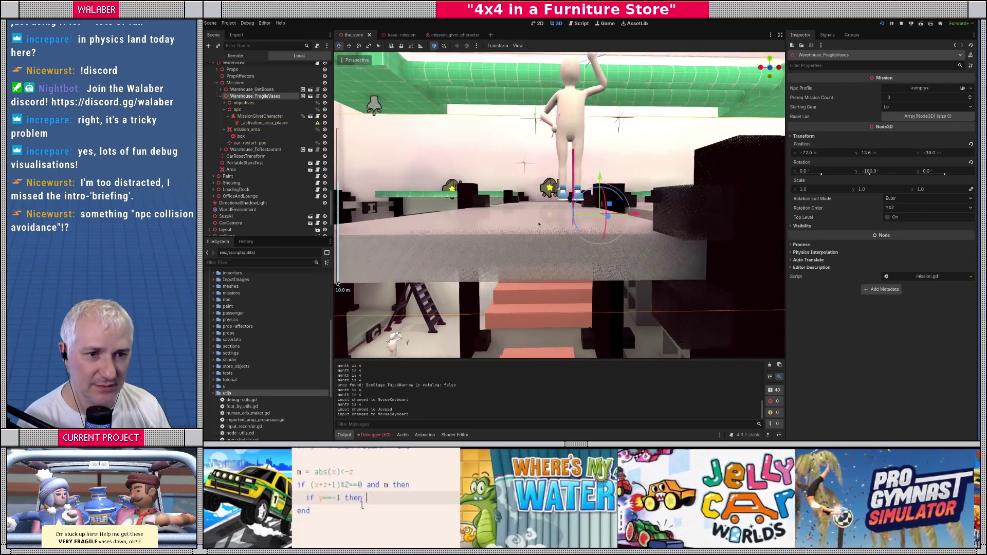
drag(538, 224, 571, 209)
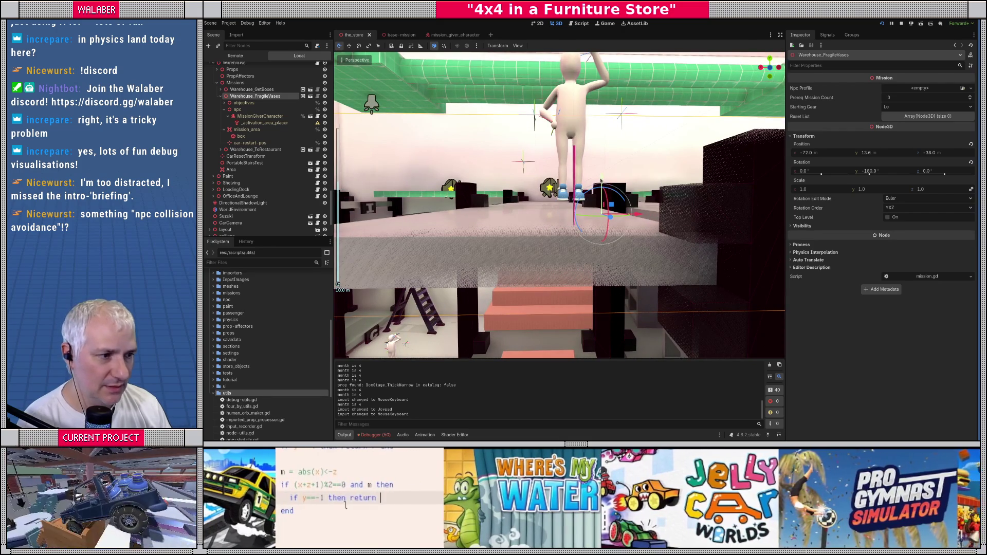
drag(601, 178, 601, 186)
scroll(523, 213, down, 3)
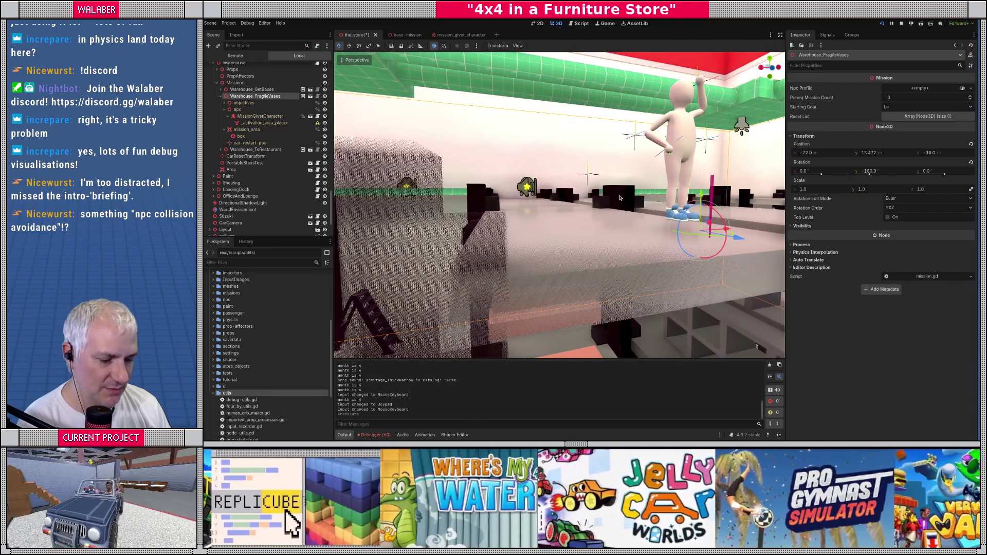
scroll(523, 212, up, 5)
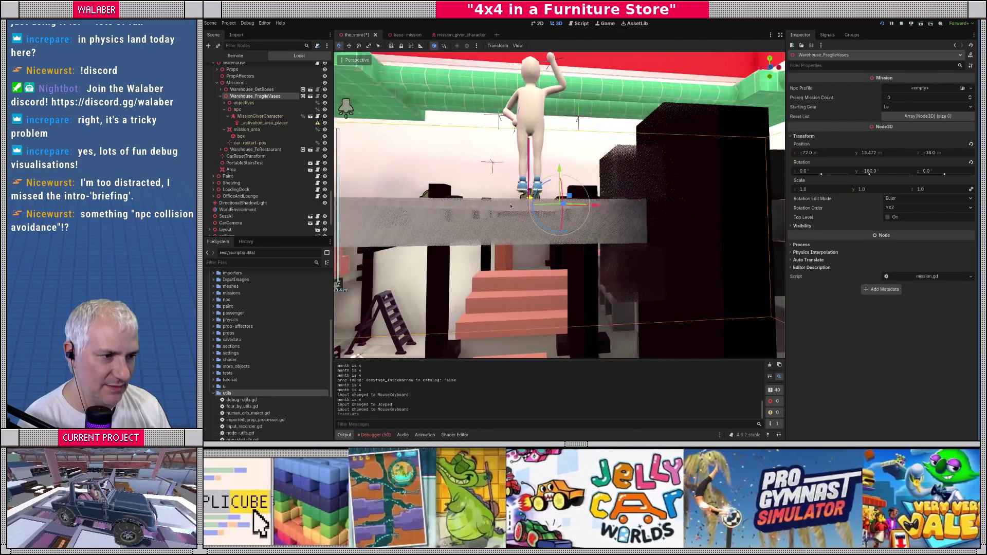
scroll(507, 209, up, 2)
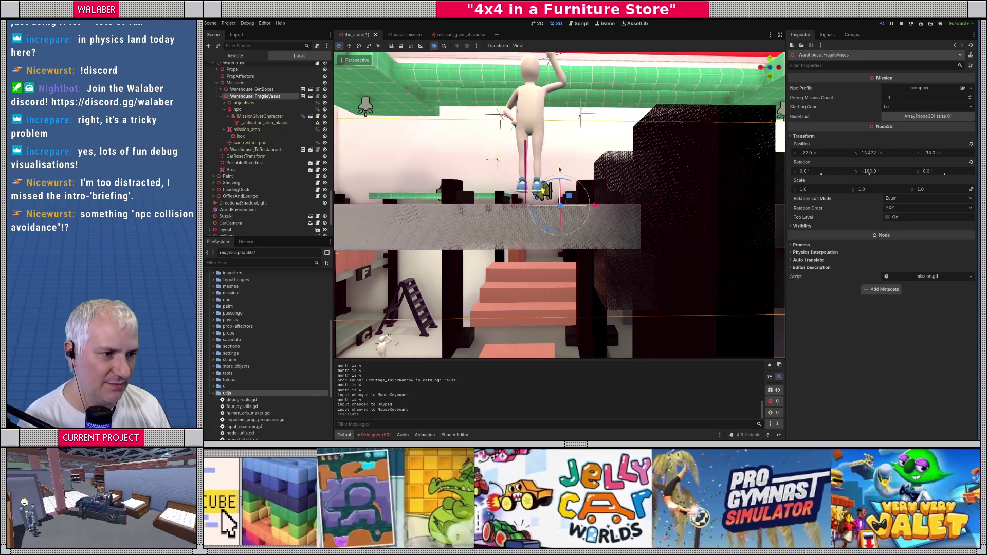
drag(560, 168, 559, 169)
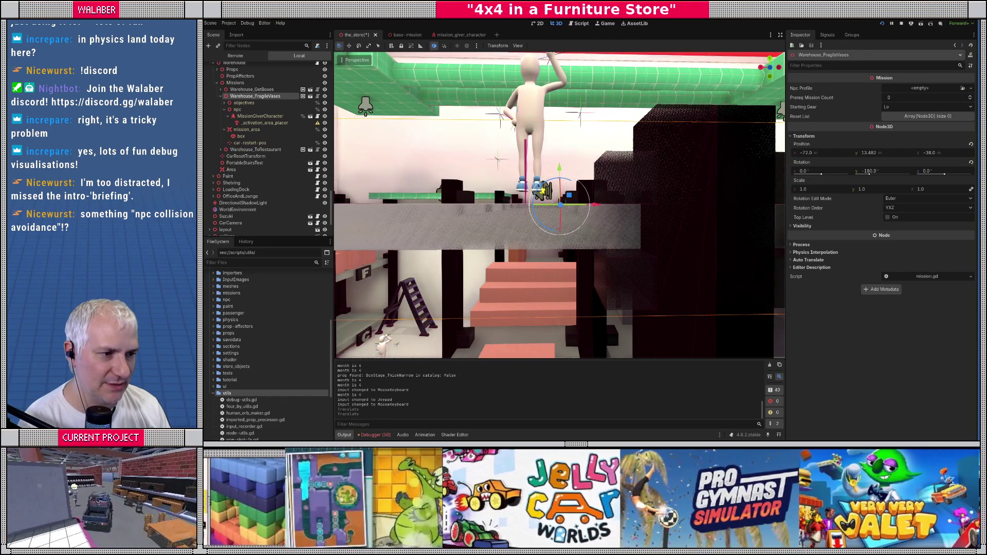
click(250, 111)
click(802, 88)
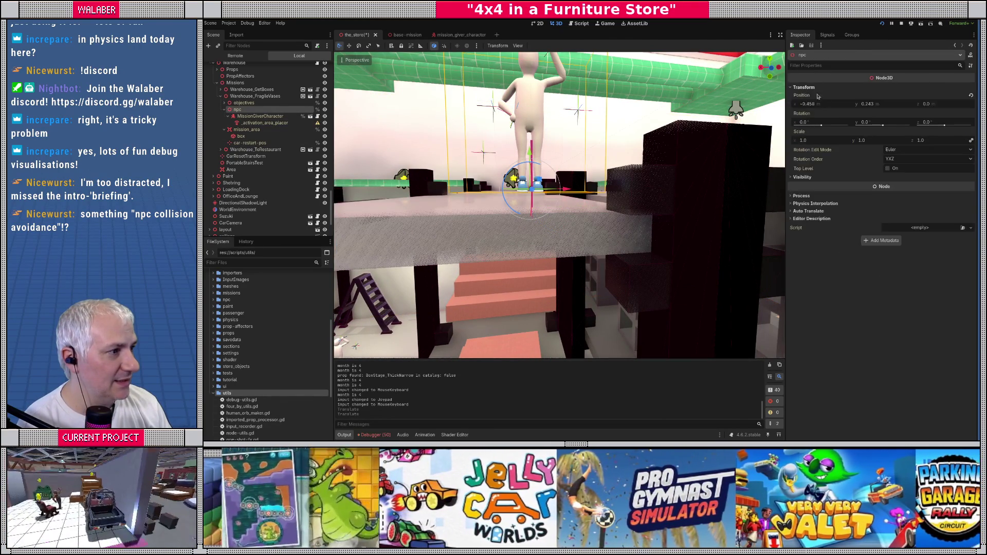
Reset the npc's Y position and drag the npc along the shelf
click(882, 109)
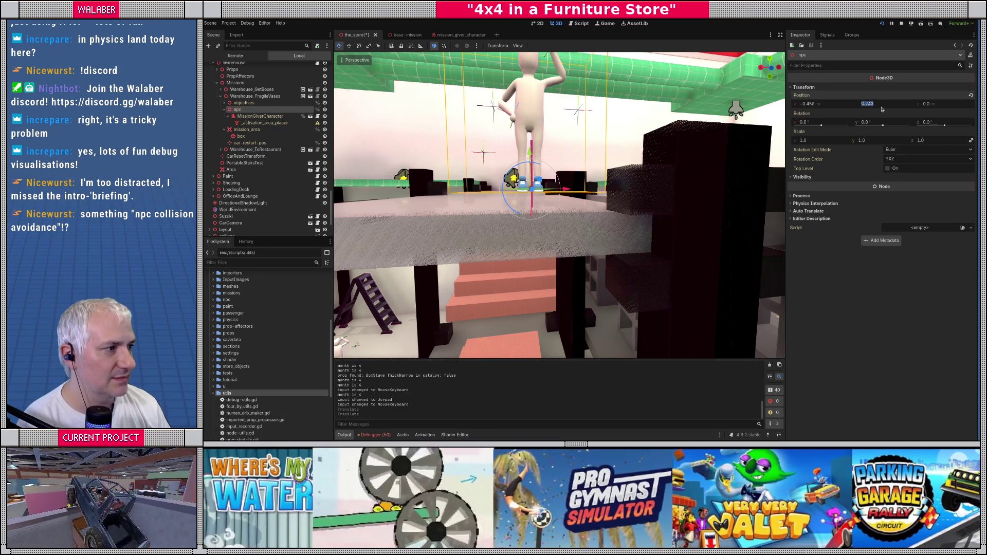
click(971, 97)
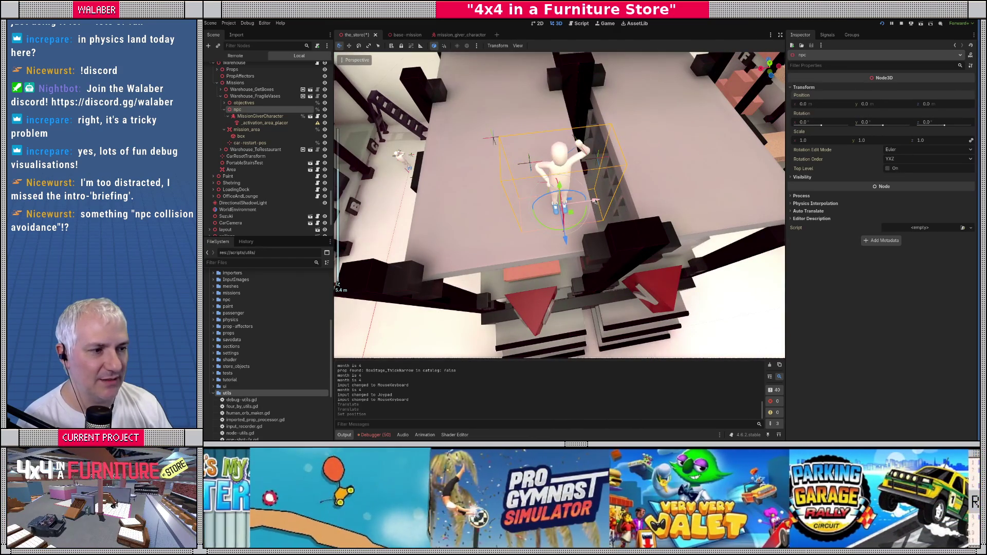
mouse_move(594, 200)
mouse_down()
mouse_move(540, 212)
mouse_move(603, 204)
mouse_move(621, 162)
mouse_move(592, 121)
mouse_move(596, 237)
mouse_move(583, 221)
mouse_up()
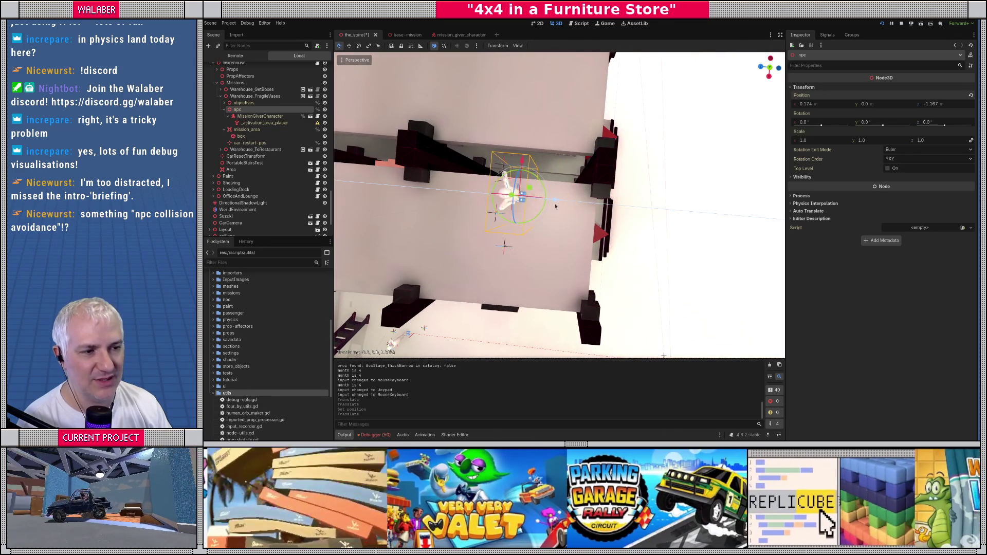
drag(551, 206, 546, 206)
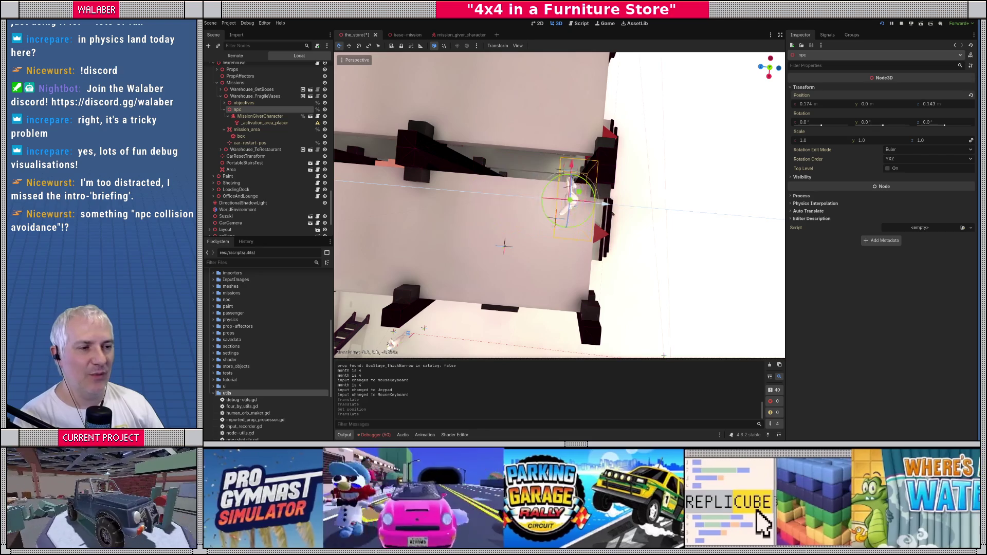
drag(607, 214, 545, 188)
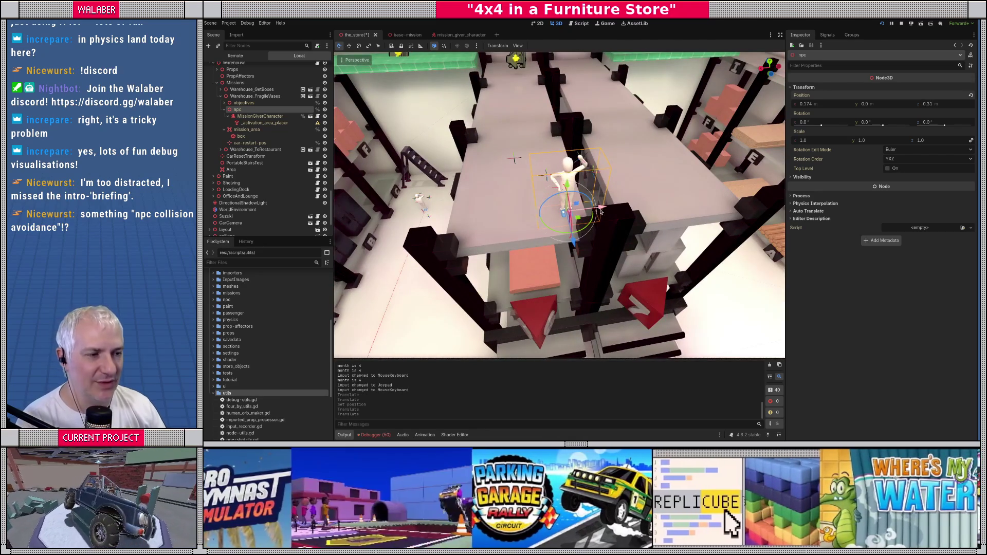
Inspect the npc from several angles and undo its accidental move
drag(518, 242, 543, 195)
mouse_move(542, 264)
mouse_down()
mouse_move(569, 238)
mouse_move(598, 244)
mouse_up()
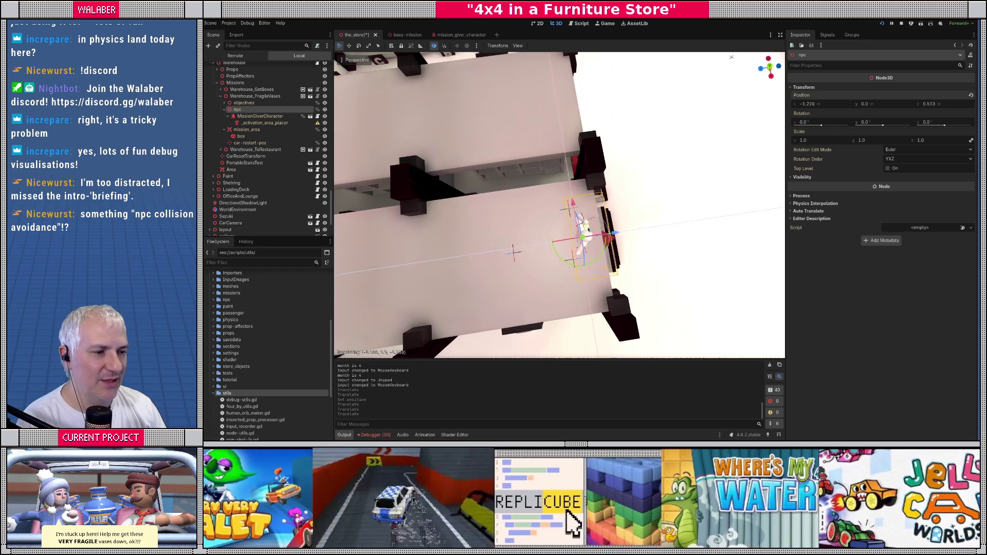
drag(514, 194, 574, 194)
scroll(574, 194, up, 10)
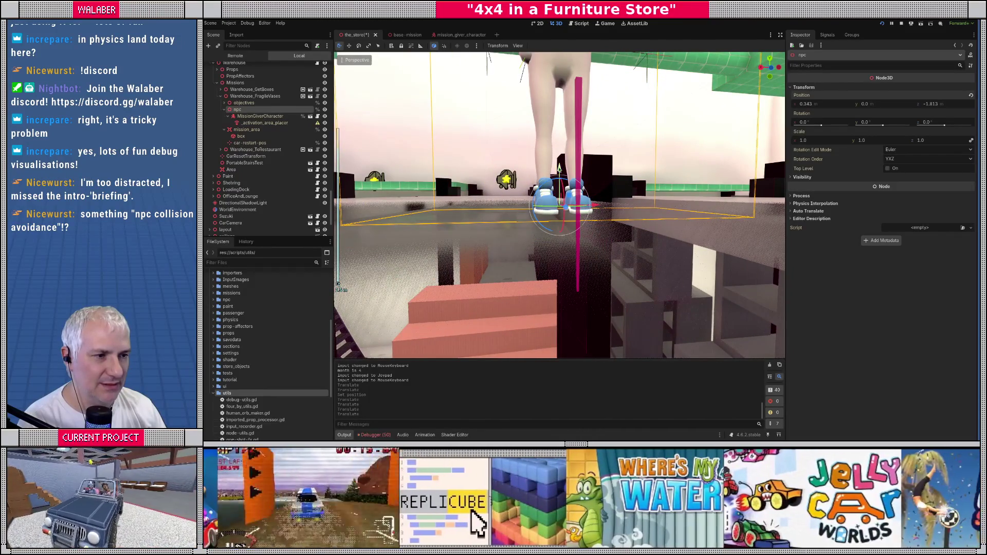
scroll(560, 209, down, 6)
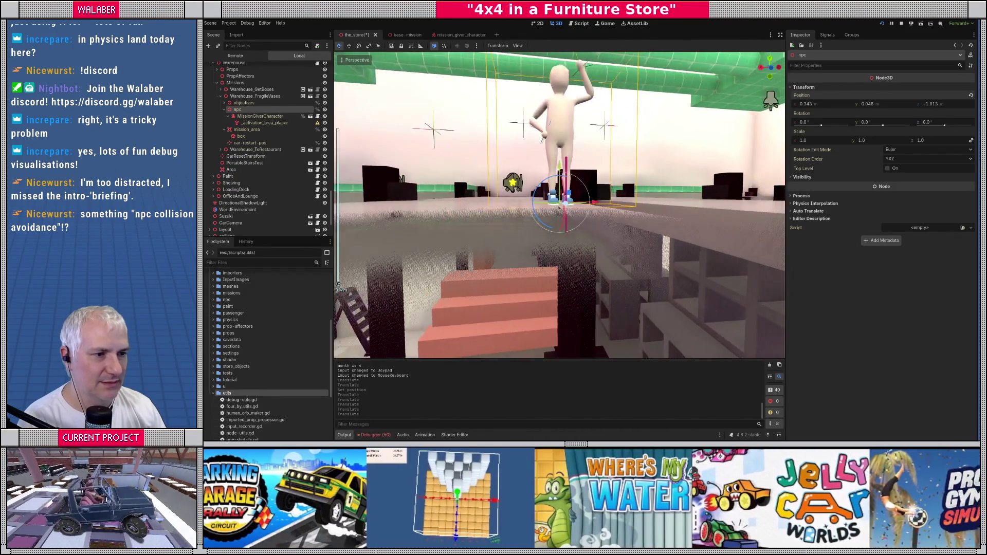
key(ctrl+z)
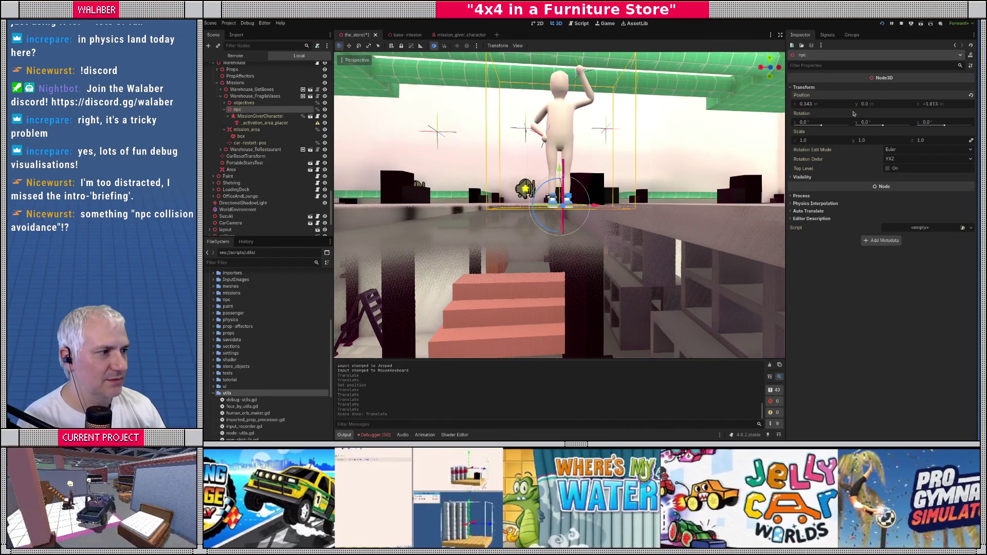
Raise Warehouse_FragileVases Position Y from 13.502 to 13.547 and save the store scene
click(240, 96)
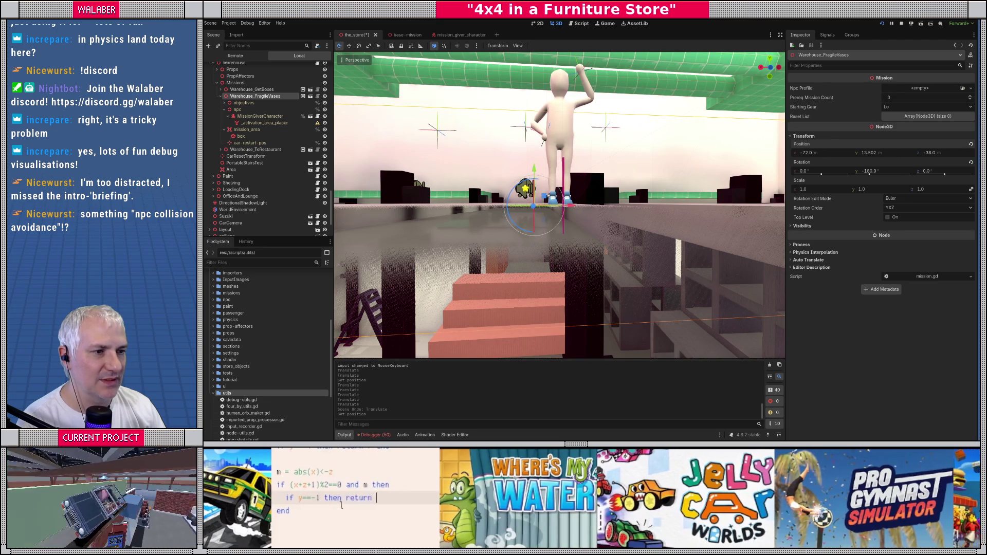
scroll(711, 163, up, 4)
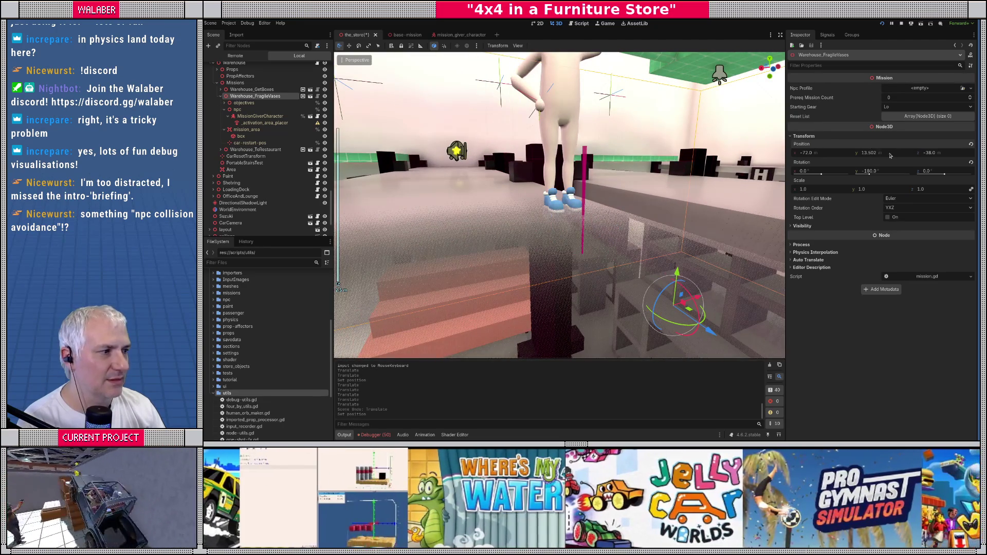
drag(890, 156, 891, 152)
mouse_move(730, 169)
mouse_down()
mouse_move(518, 203)
mouse_move(502, 146)
mouse_move(459, 199)
mouse_move(494, 204)
mouse_move(528, 230)
mouse_up()
key(ctrl+s)
Run the game, skip the intro, and teleport to the Warehouse with console command 'ts W'
key(F5)
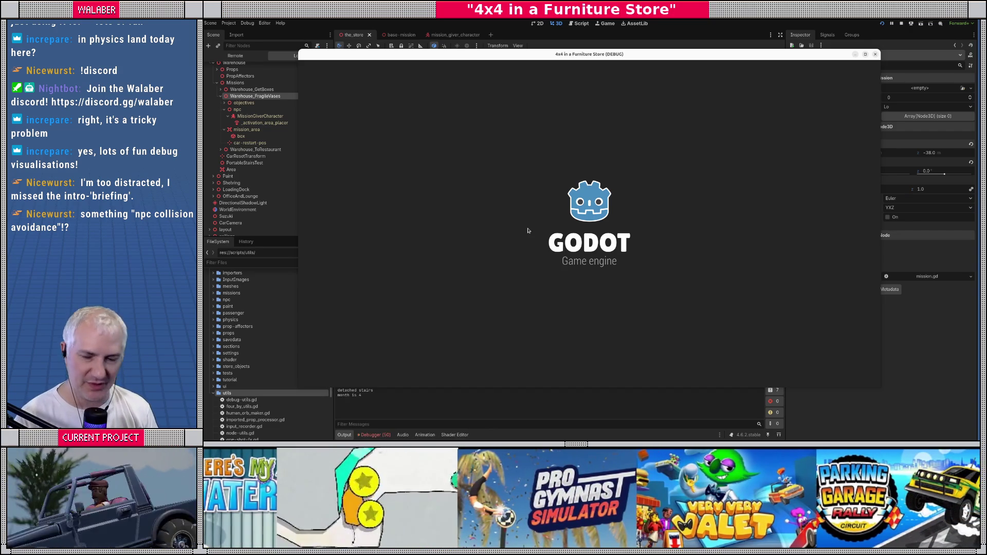
key(Return)
key(Return)
key(grave)
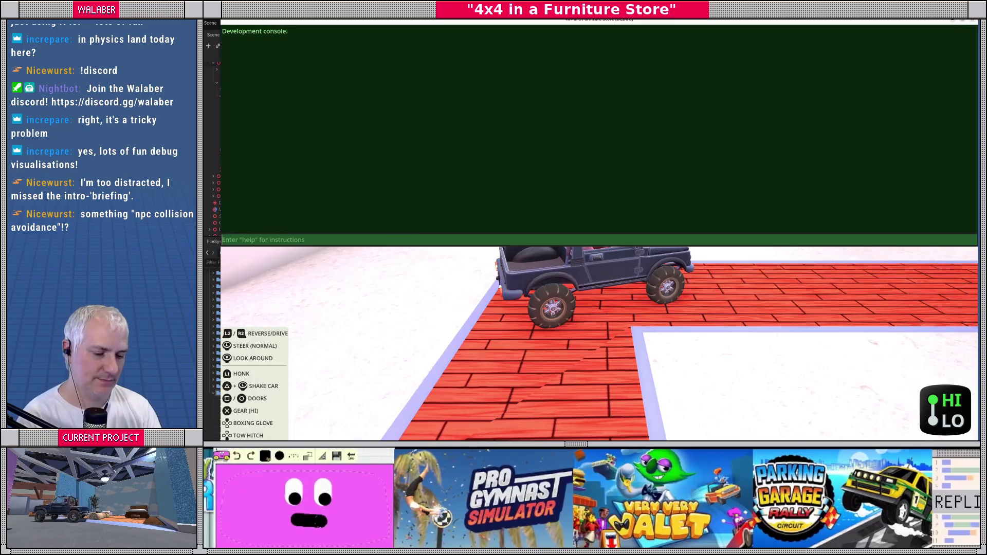
text(ts W)
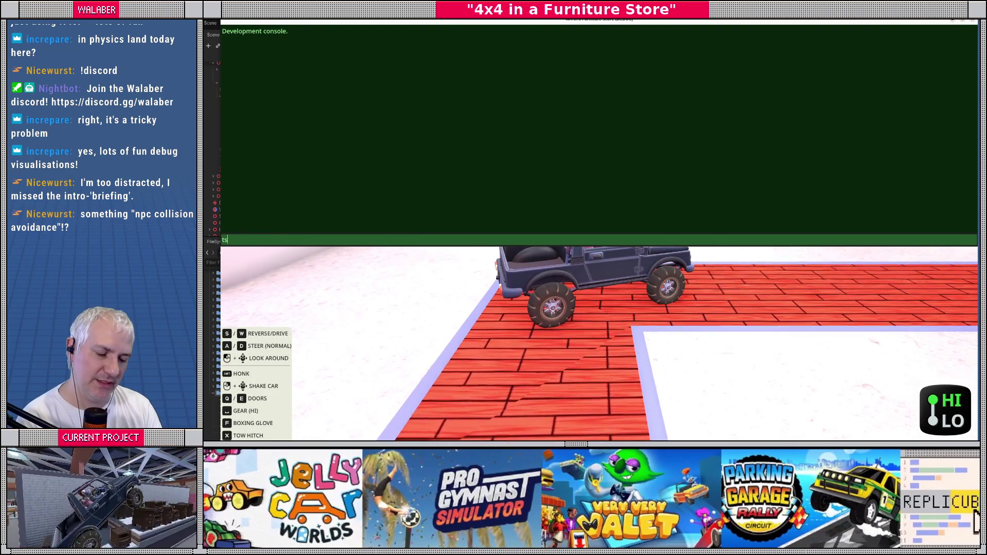
key(Return)
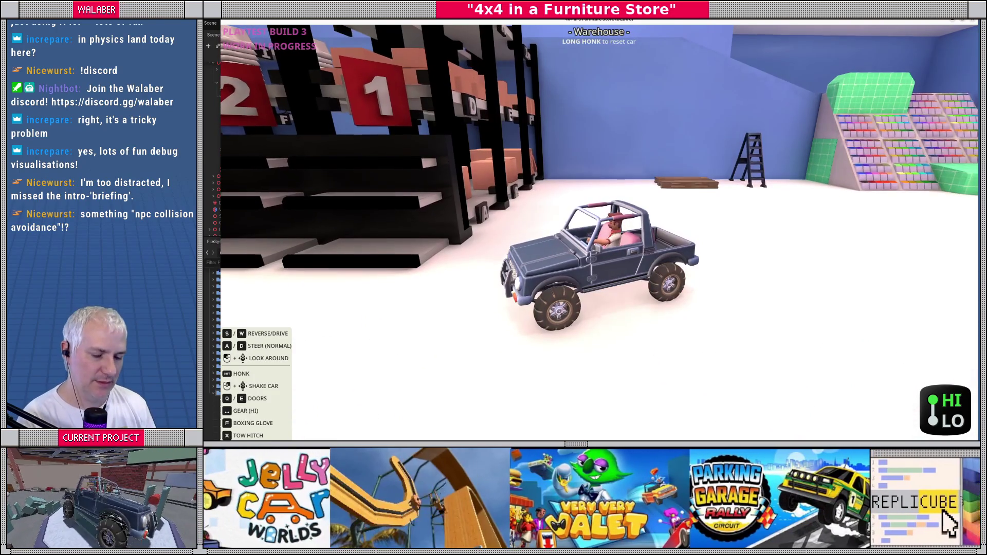
key(grave)
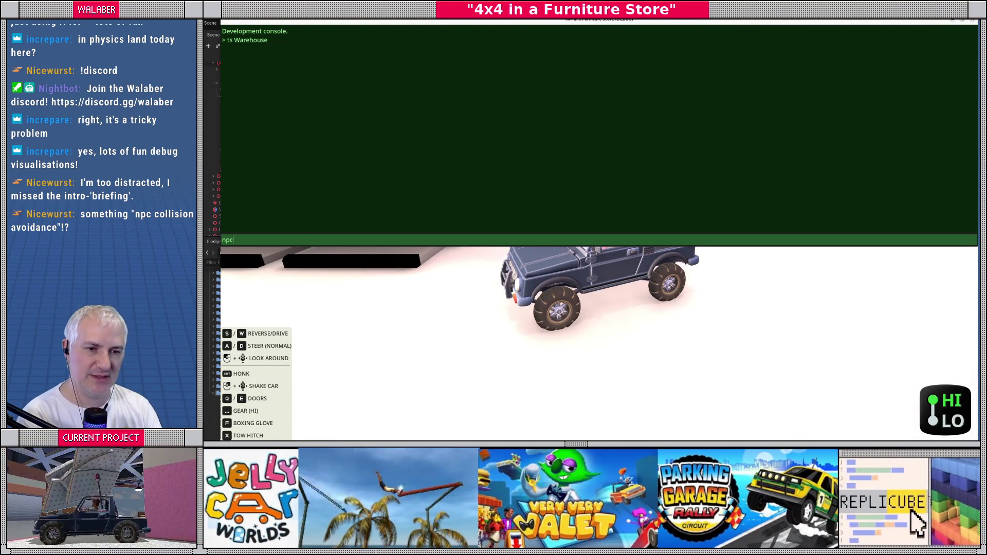
key(grave)
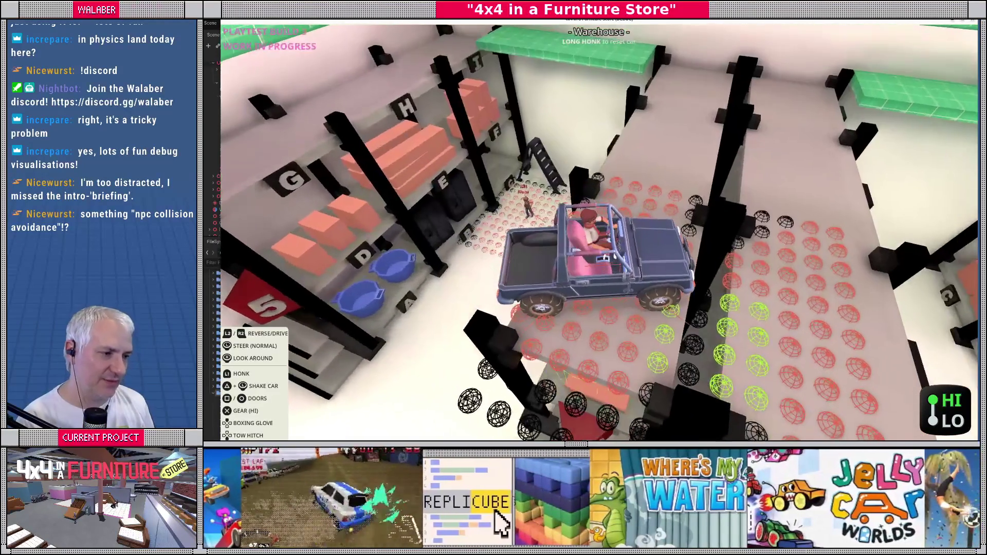
Stop the running game with F8 after viewing the jump-target spheres around the Warehouse
key(F8)
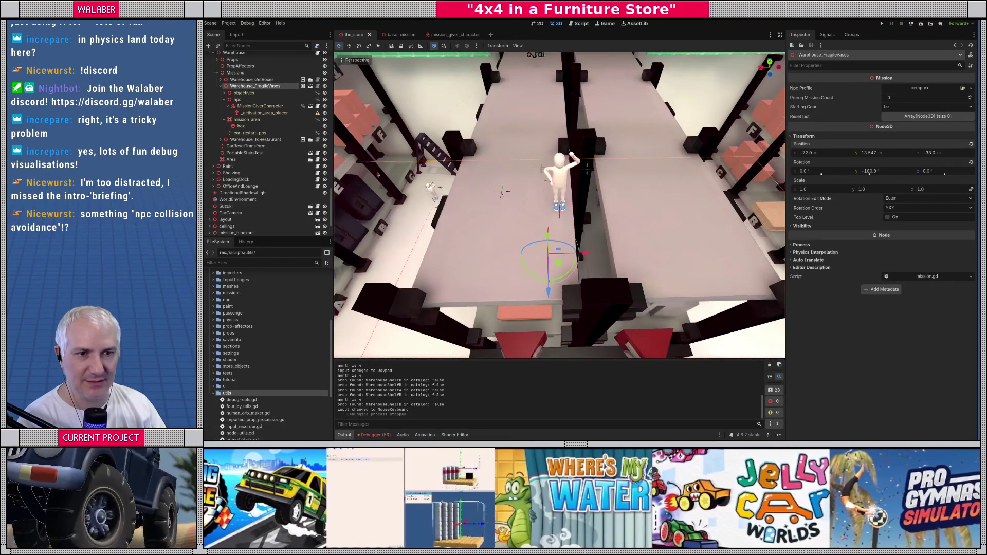
Slide the npc along the X axis to 0.477 and save the store scene
click(251, 100)
mouse_move(599, 204)
mouse_down()
mouse_move(599, 220)
mouse_move(598, 209)
mouse_move(555, 237)
mouse_move(525, 238)
mouse_up()
key(ctrl+s)
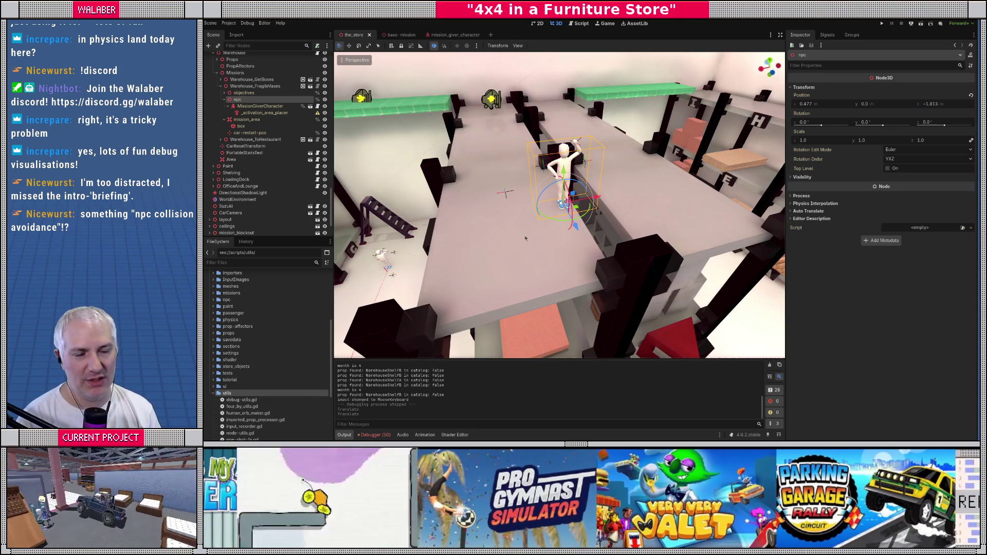
Inspect the _activation_area_placer, MissionGiverCharacter and Warehouse_FragileVases nodes in the Scene tree
click(264, 112)
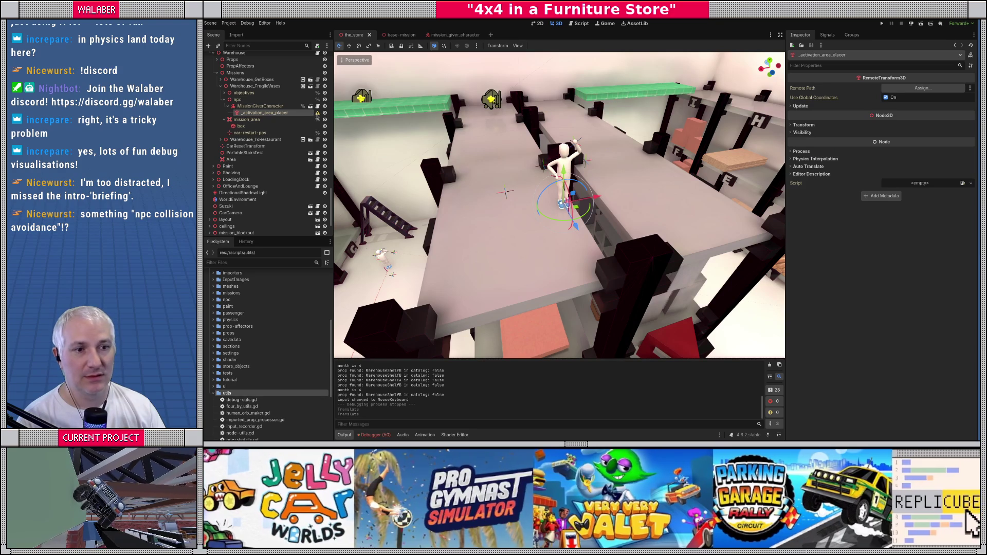
mouse_move(318, 116)
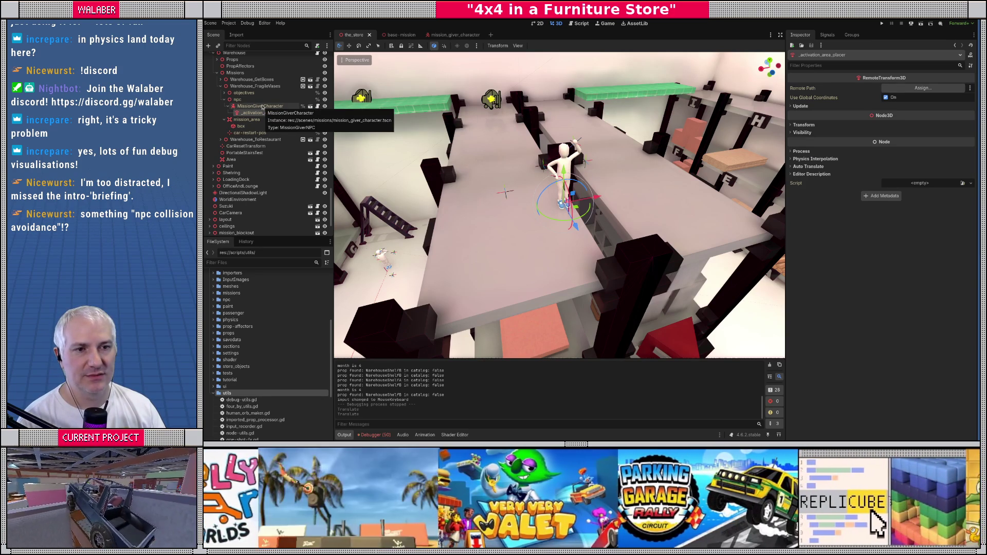
click(262, 106)
click(275, 86)
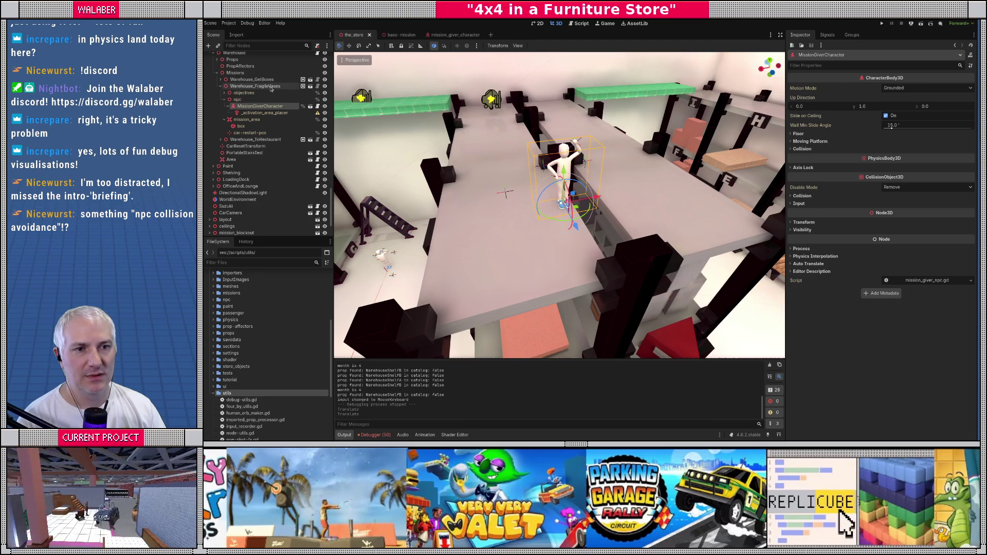
Delete the _activation_area_placer node from the base mission scene, then close that scene's tab
click(310, 88)
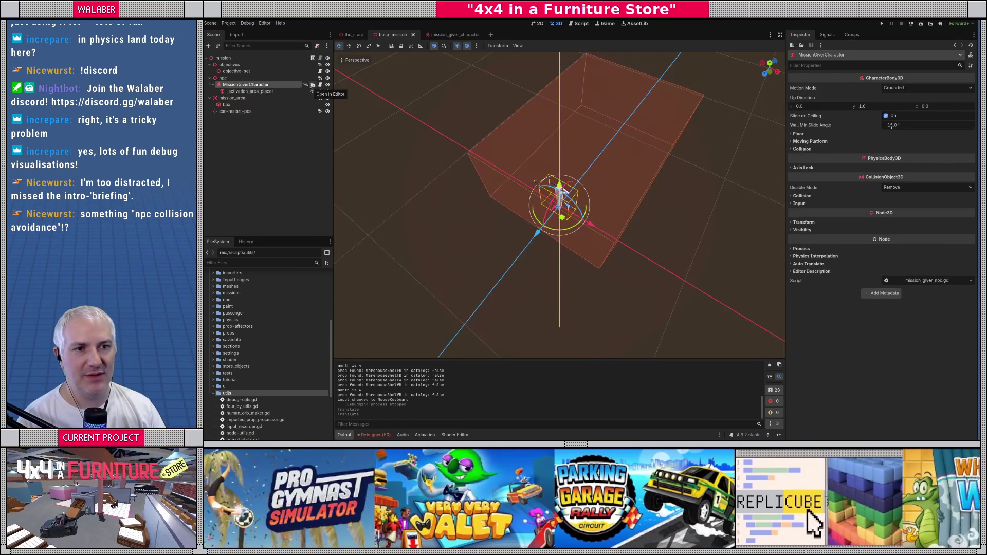
click(257, 91)
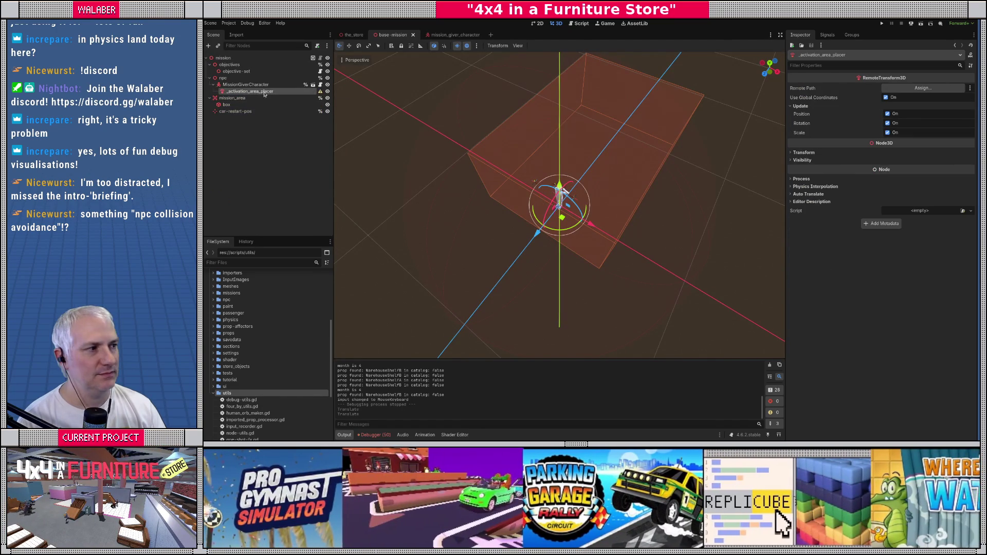
click(923, 89)
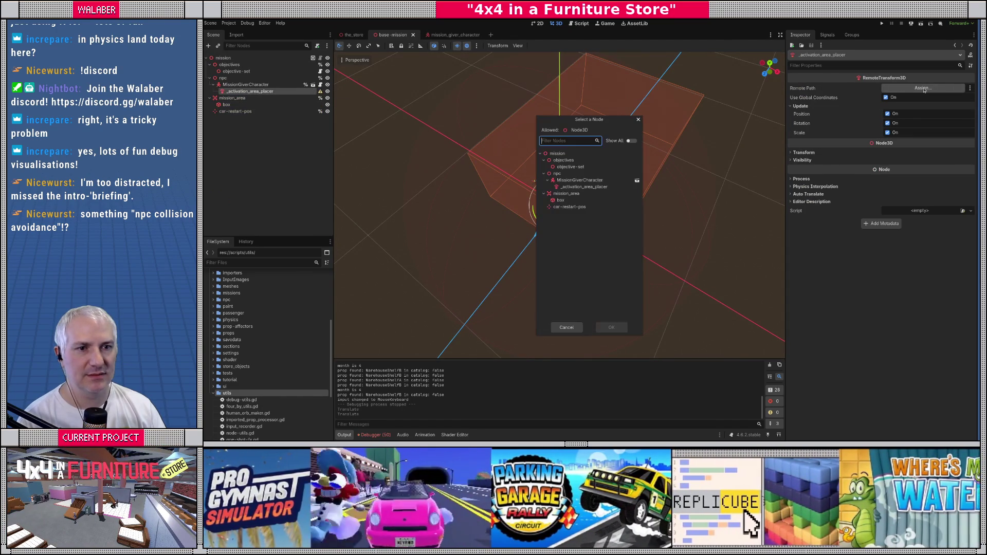
click(567, 328)
key(Delete)
key(Return)
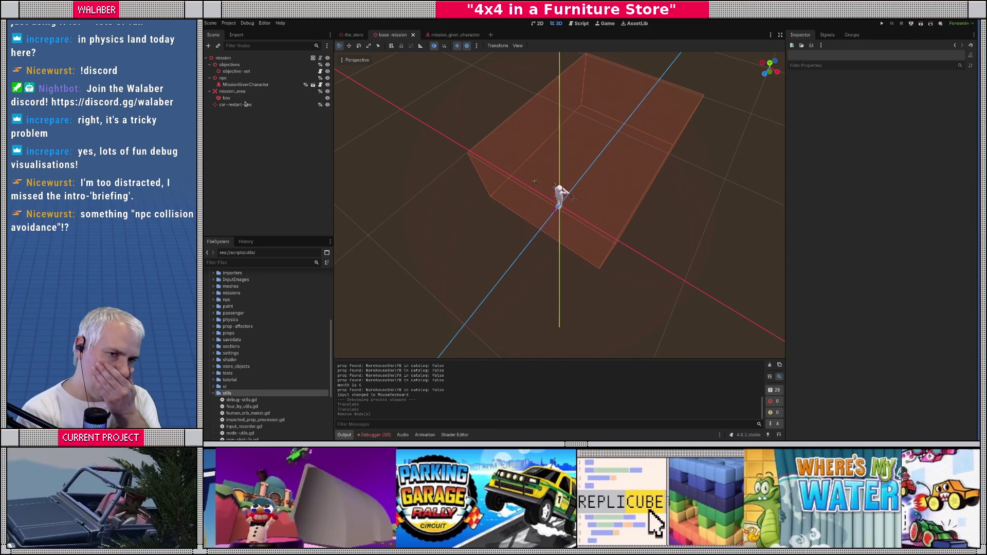
scroll(483, 198, down, 3)
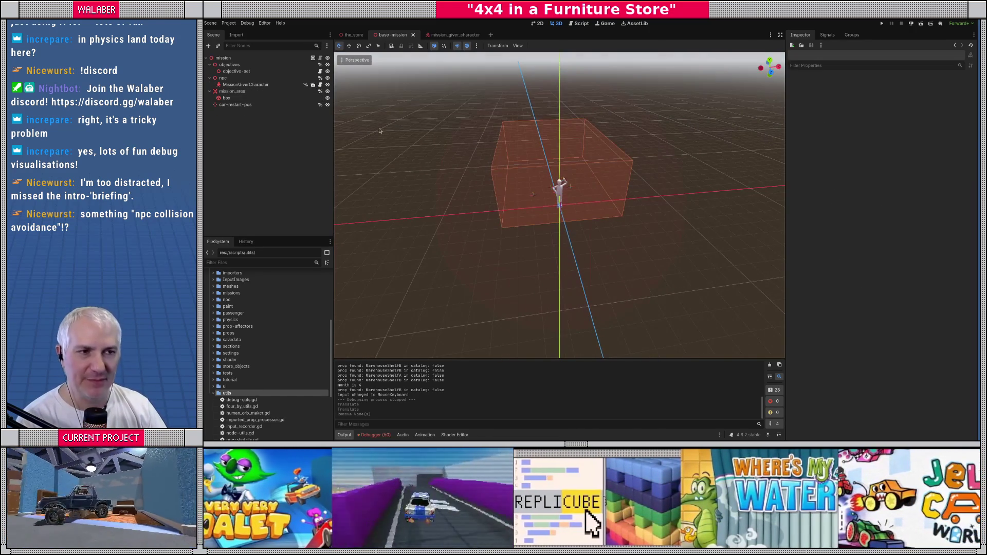
click(414, 35)
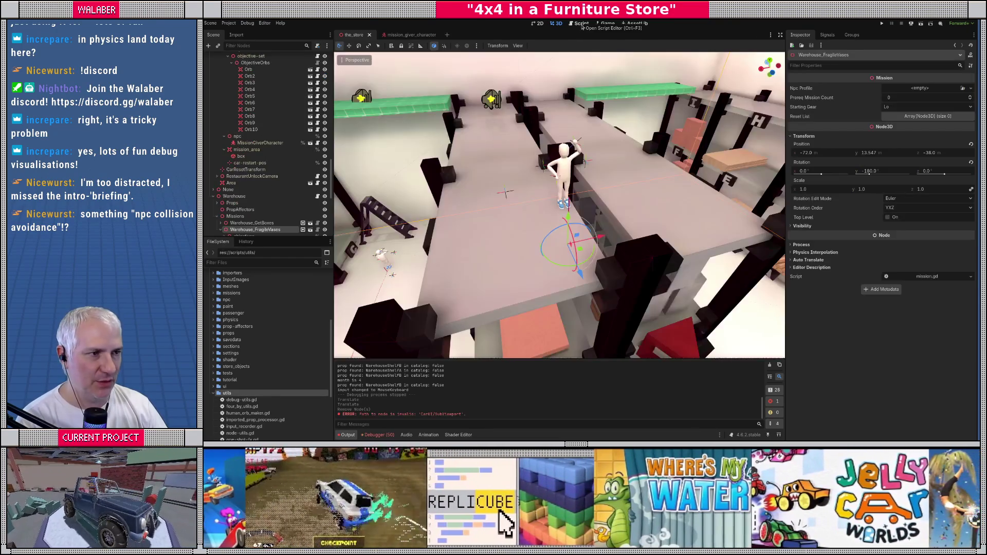
Show mission_giver_npc.gd in Distraction Free Mode at line 133's jump-target sphere drawing code
click(581, 24)
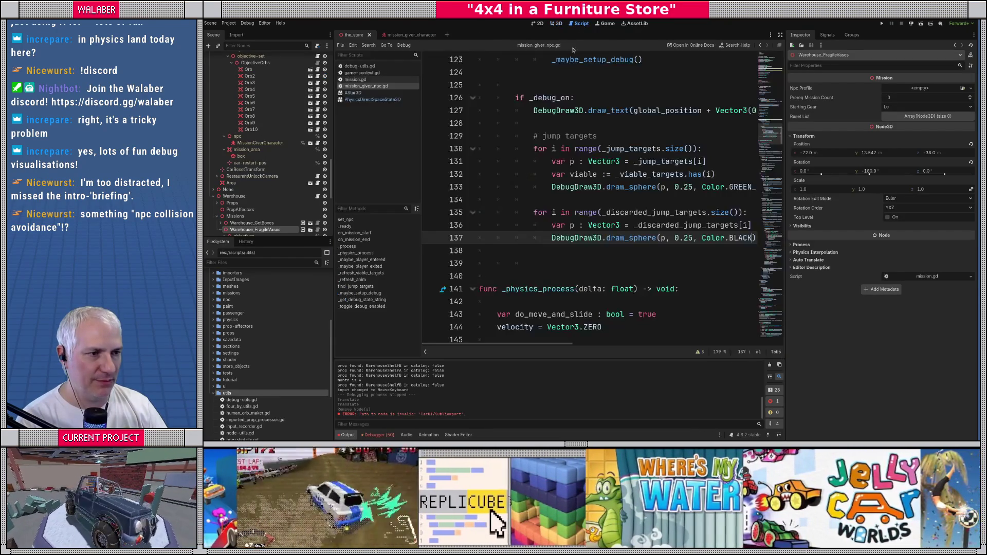
click(779, 34)
click(546, 187)
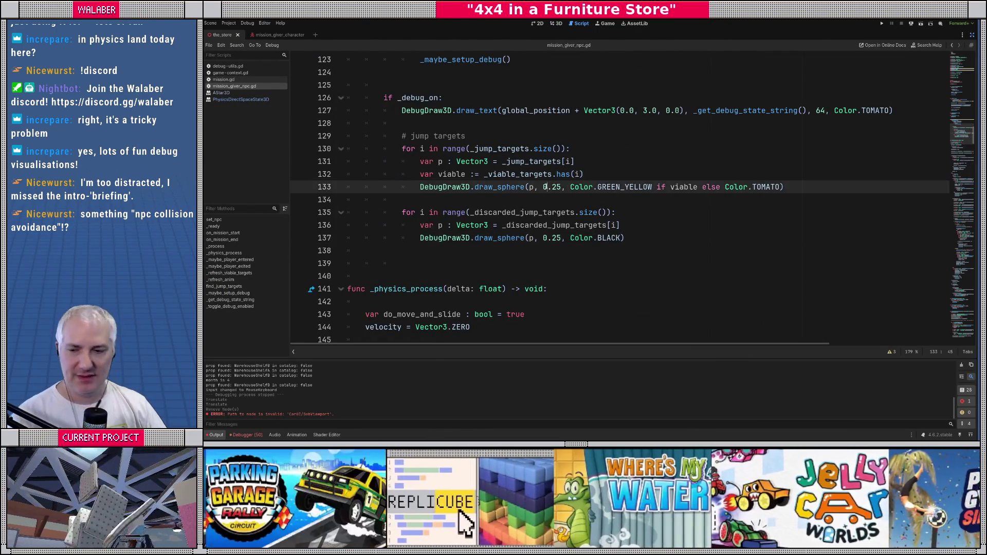